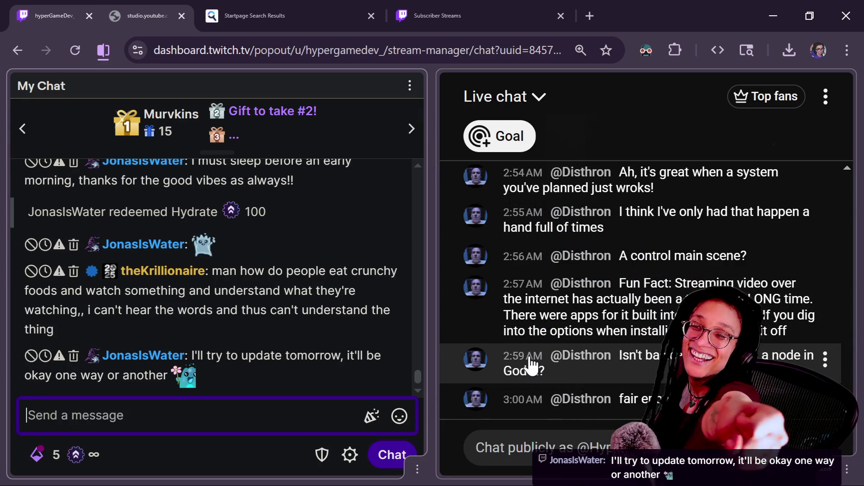
# Look over the recent chat messages and an emote's details card, then return to the Godot editor.
pyautogui.moveTo(528, 357); pyautogui.dragTo(268, 227)
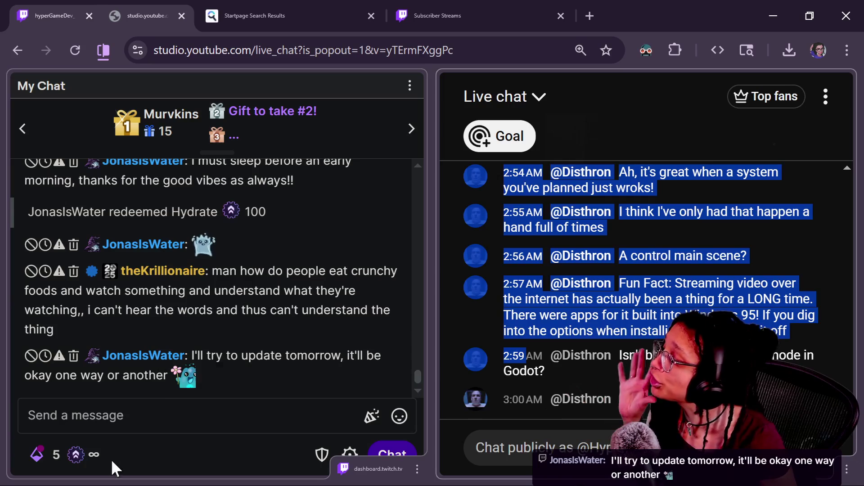
pyautogui.click(188, 382)
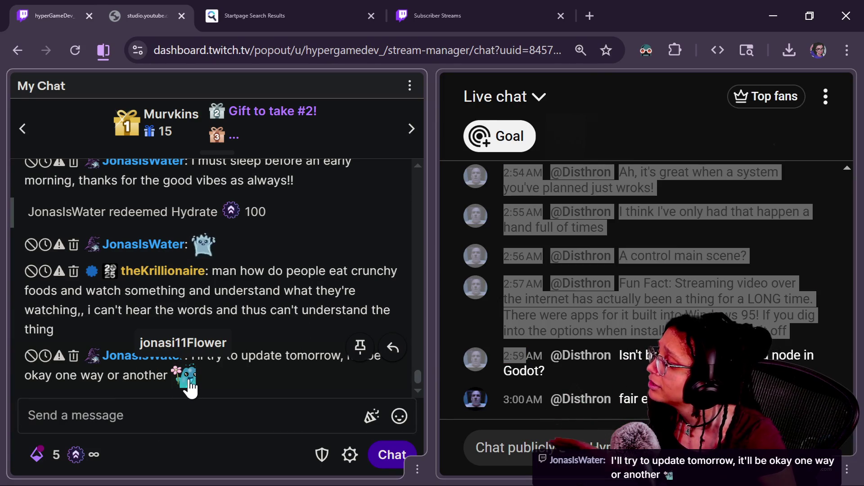
pyautogui.click(189, 382)
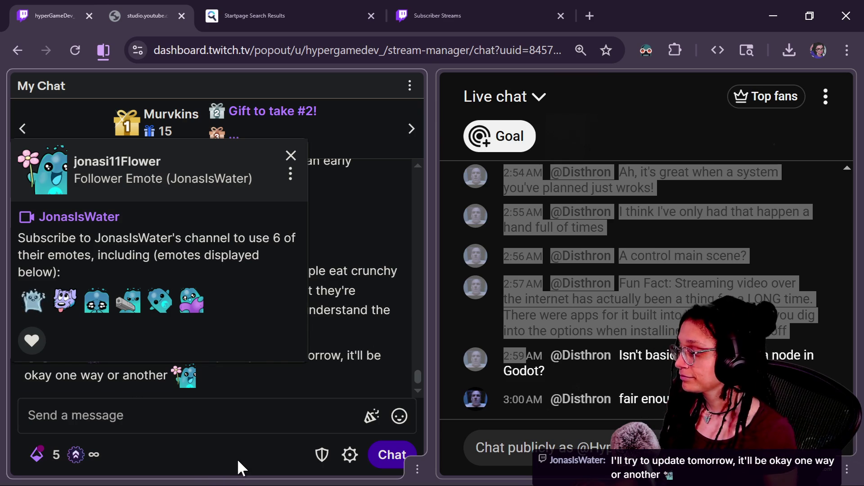
pyautogui.click(236, 417)
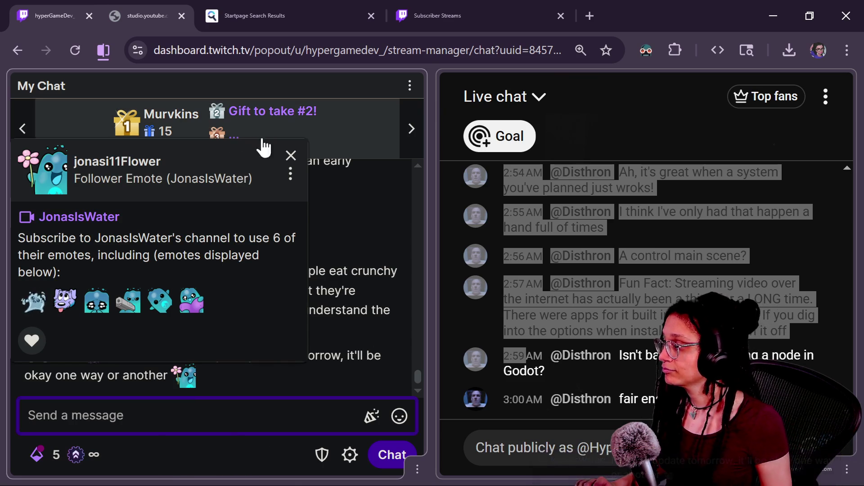
pyautogui.click(289, 156)
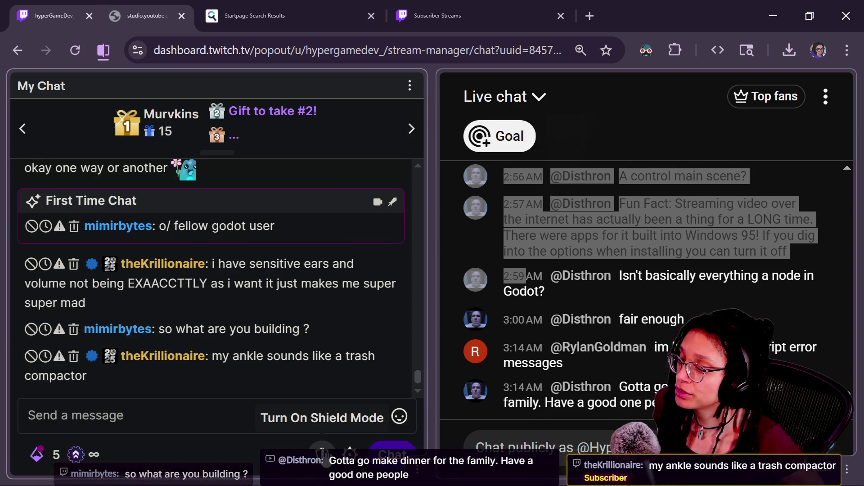
pyautogui.hotkey('alt', 'Tab')
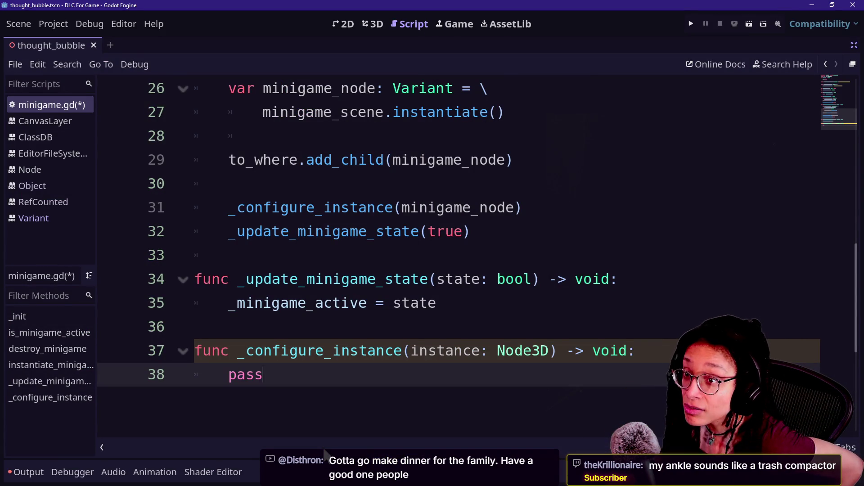
# Run the cat-care game and start Post Planner on the desk computer with Catstagram.
pyautogui.hotkey('alt', 'Tab')
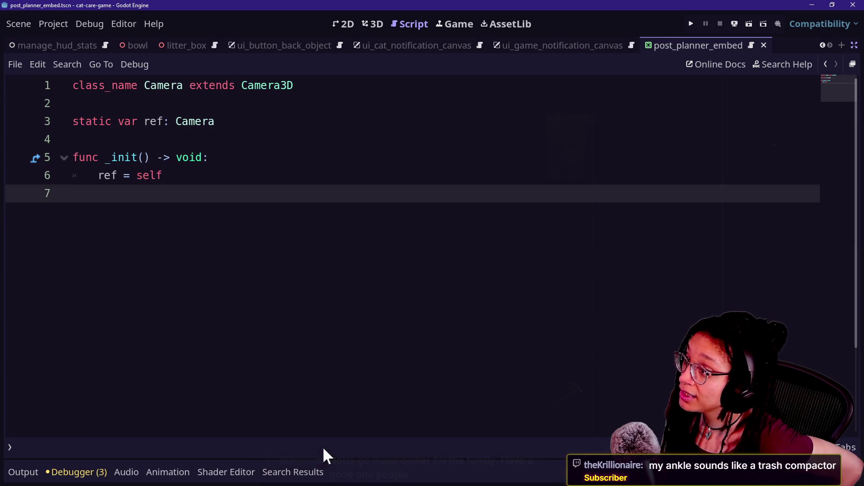
pyautogui.click(694, 21)
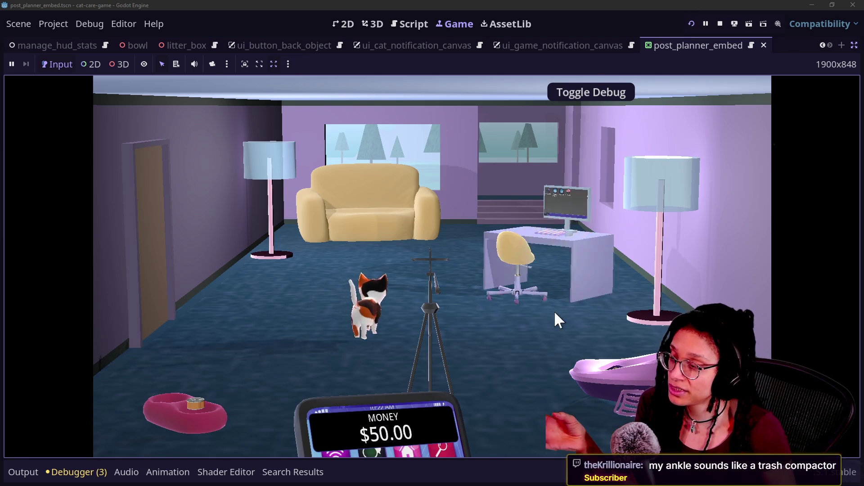
pyautogui.click(549, 289)
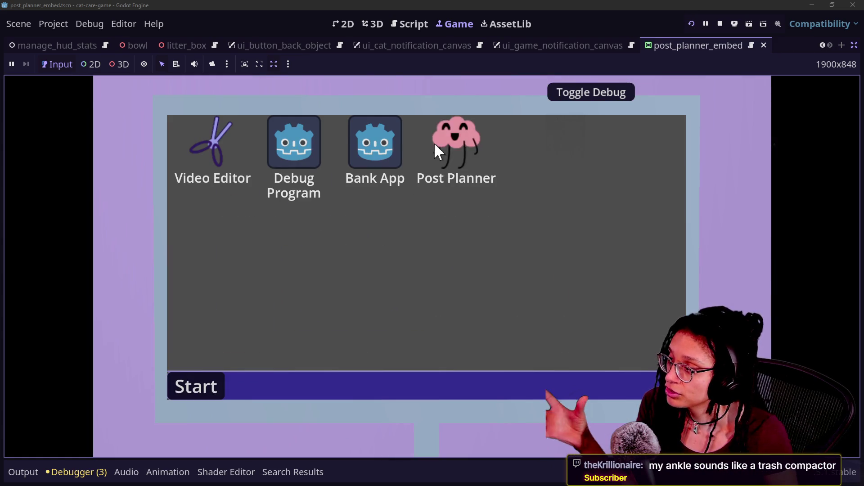
pyautogui.click(442, 149)
pyautogui.click(435, 243)
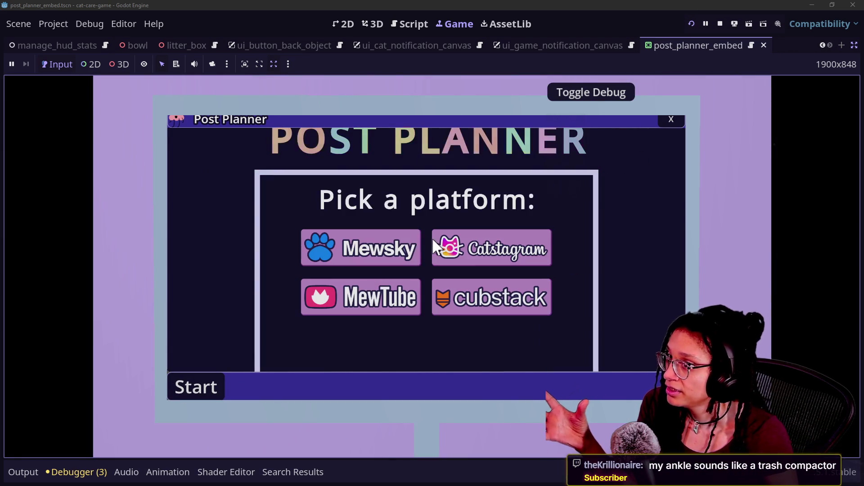
pyautogui.click(477, 271)
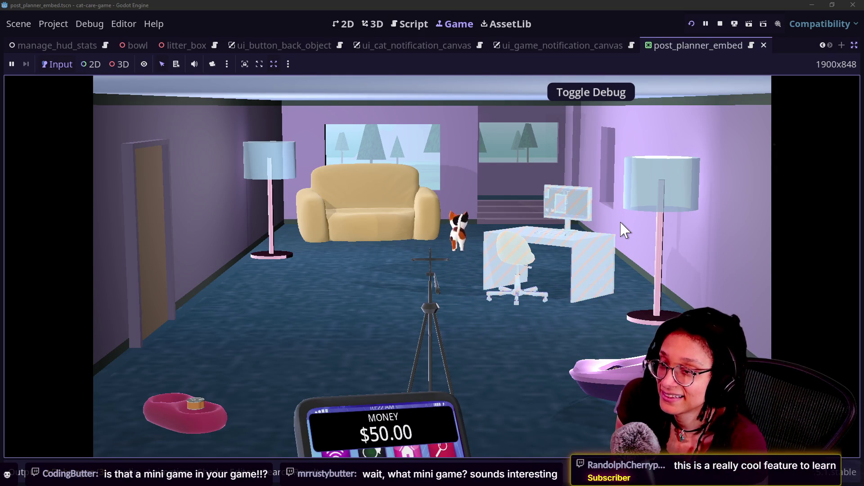
# Place the desk setup, scoop the litter box, then visit the phone, couch and desk computer.
pyautogui.click(606, 229)
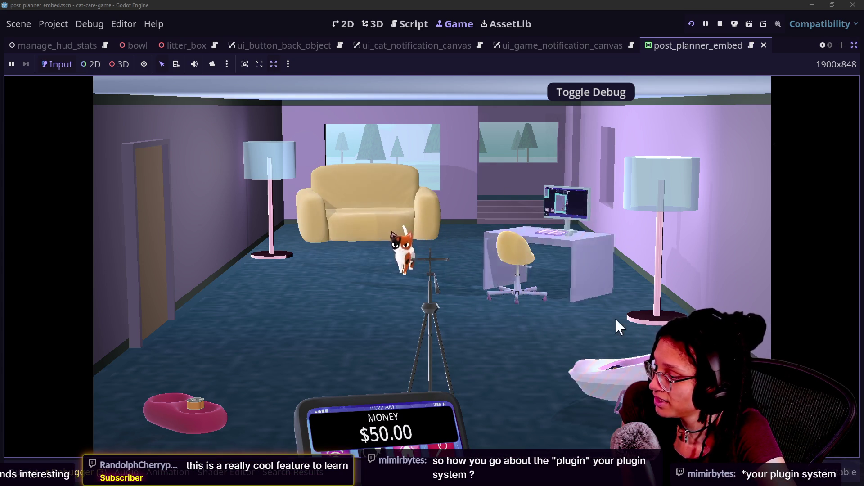
pyautogui.click(625, 360)
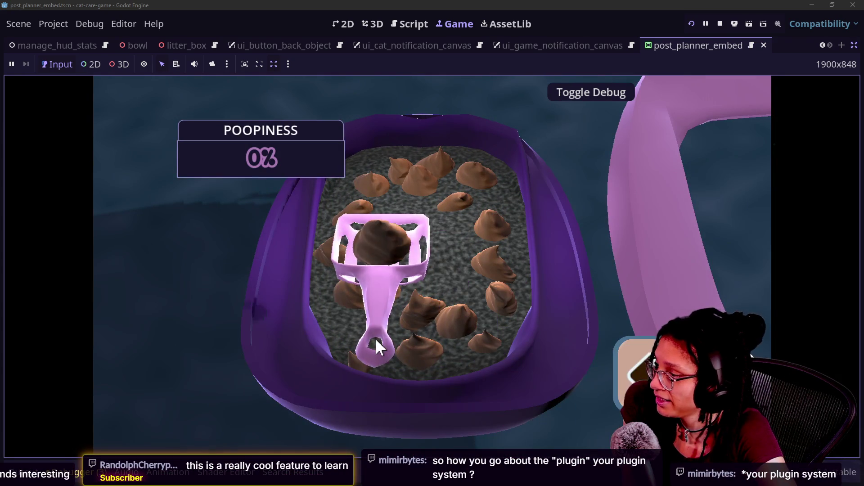
pyautogui.click(413, 262)
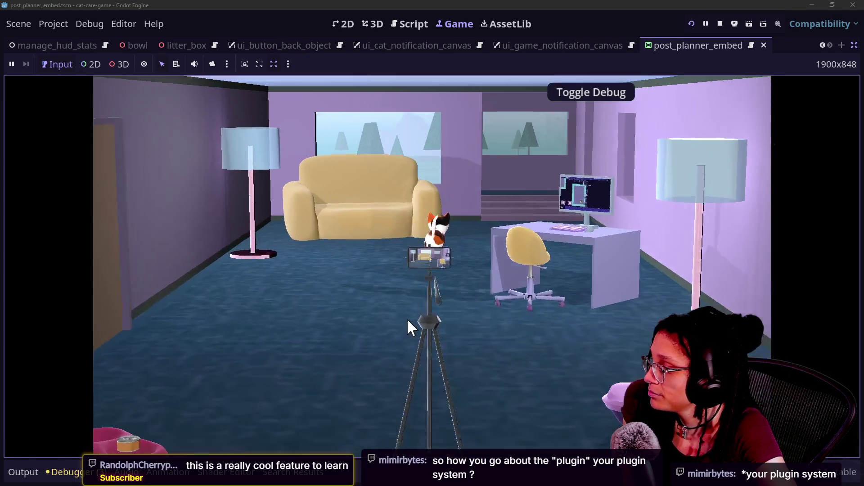
pyautogui.click(407, 318)
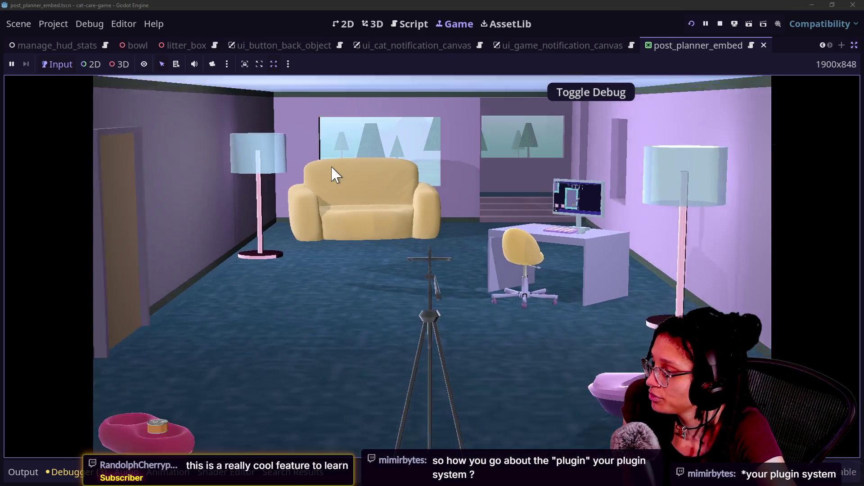
pyautogui.click(330, 170)
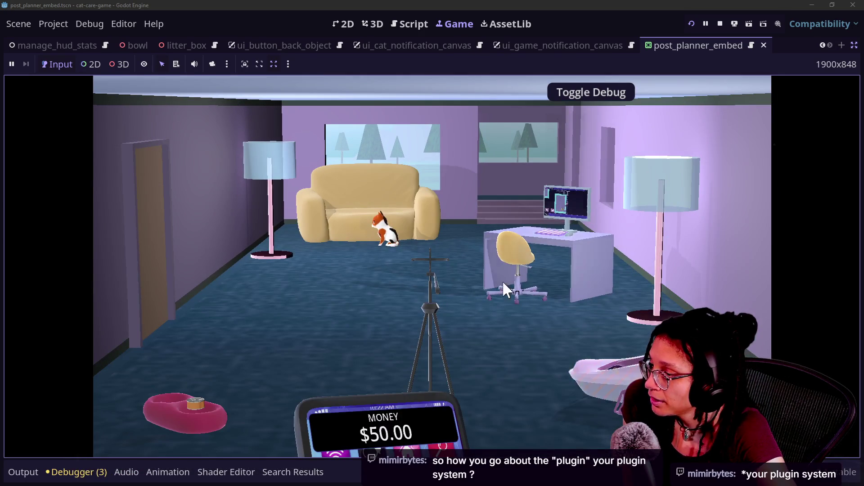
pyautogui.click(499, 231)
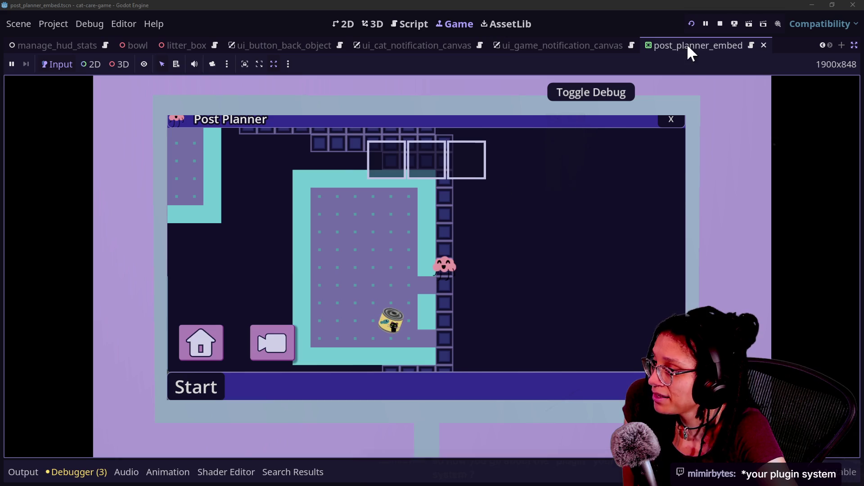
# Leave Post Planner and play the Video Editor minigame briefly before closing it.
pyautogui.click(675, 125)
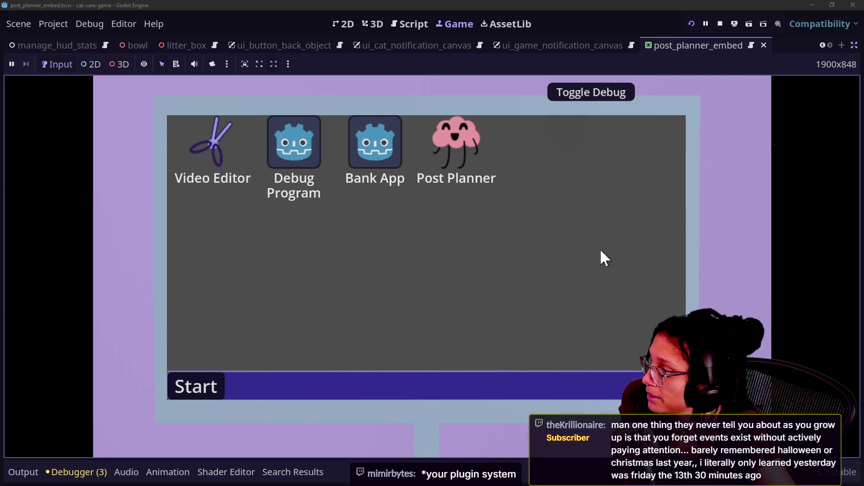
pyautogui.doubleClick(209, 177)
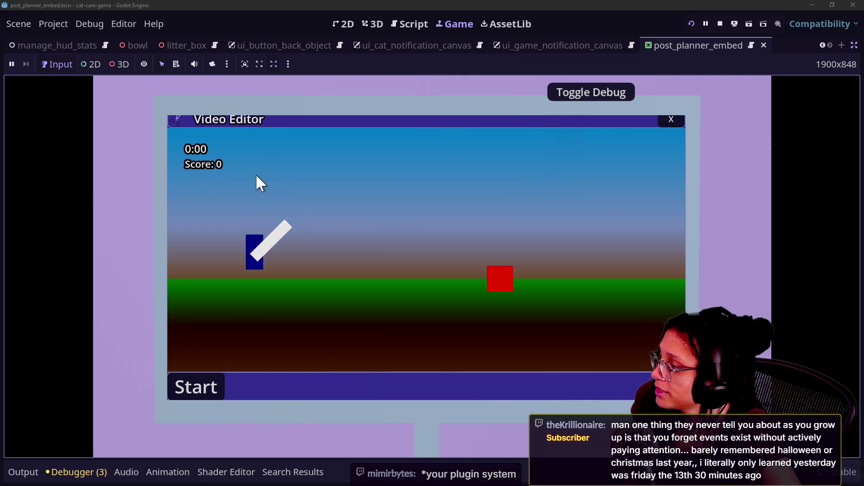
pyautogui.press('Right')
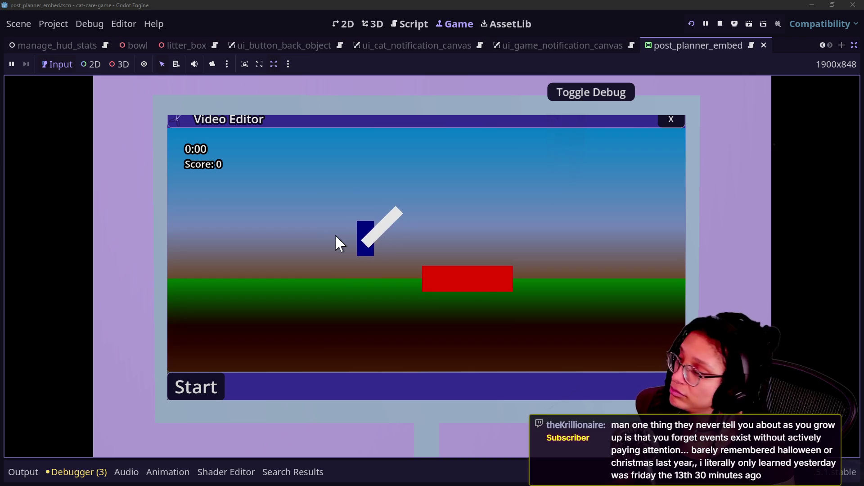
pyautogui.click(669, 124)
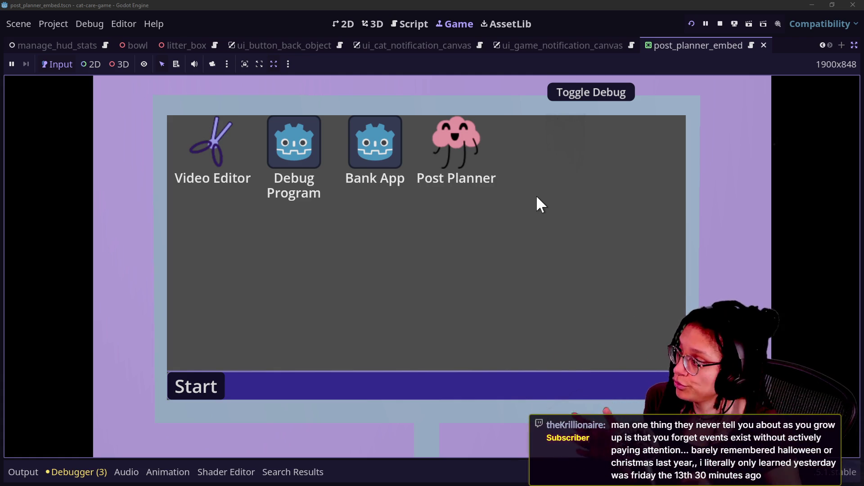
# Play Post Planner with Mewsky, exit the computer to the room and restore the side panels.
pyautogui.doubleClick(450, 139)
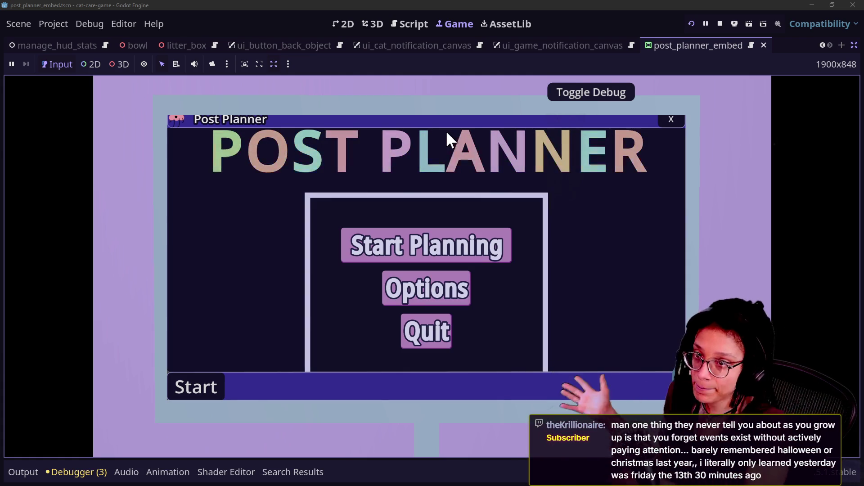
pyautogui.click(437, 244)
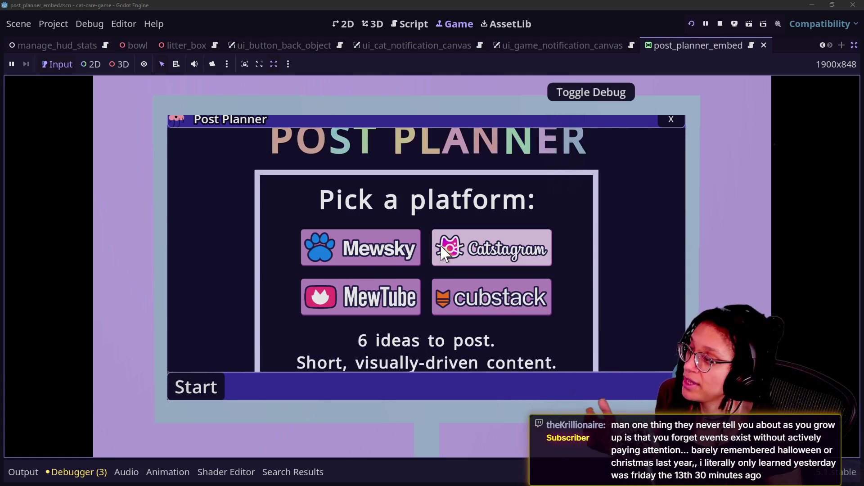
pyautogui.click(365, 258)
pyautogui.click(365, 261)
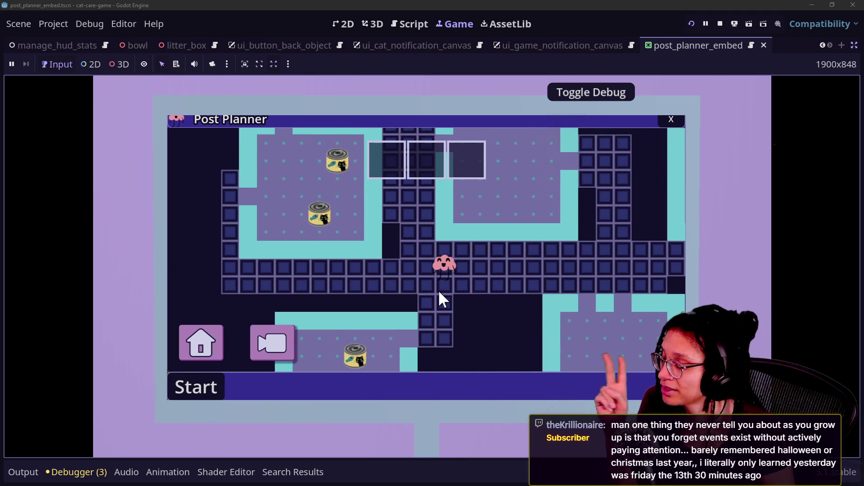
pyautogui.click(671, 119)
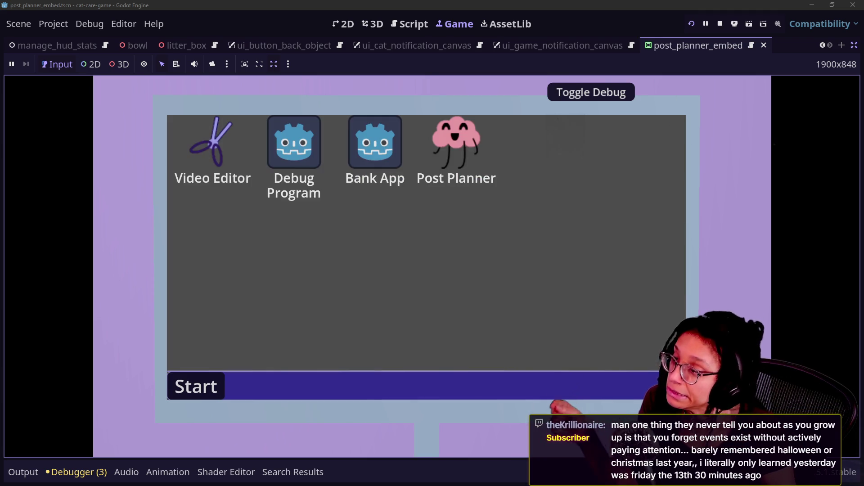
pyautogui.press('Escape')
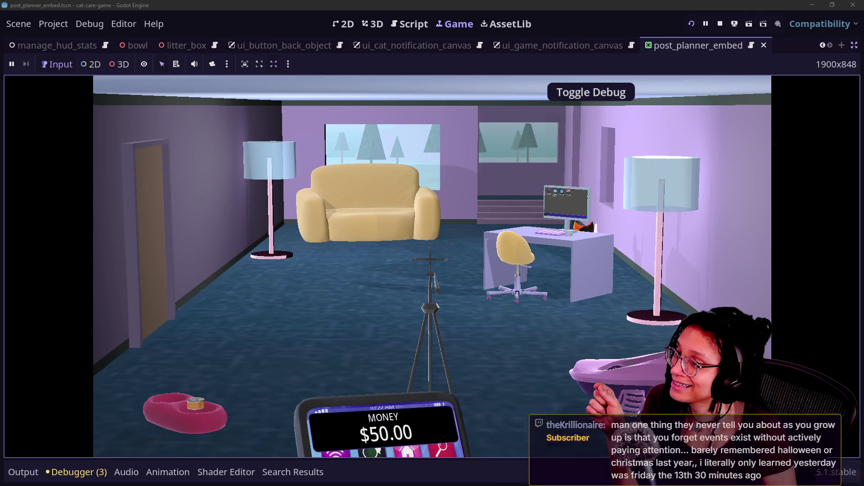
pyautogui.click(854, 46)
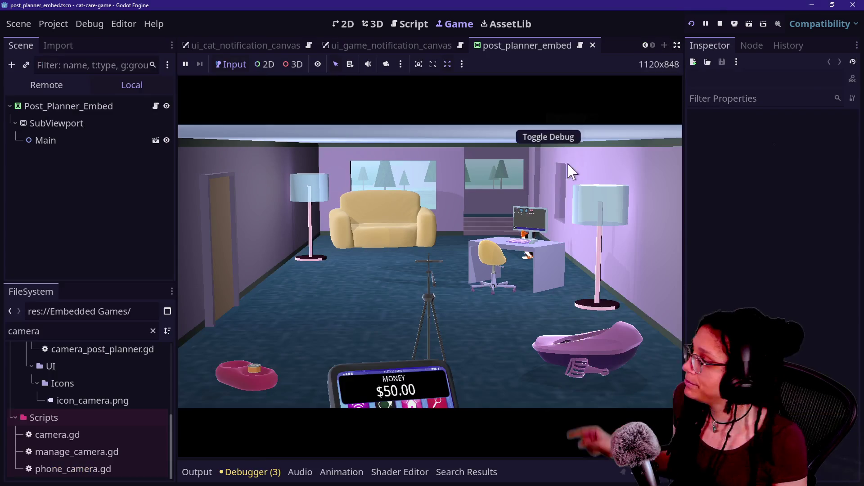
# Delete the 'camera' FileSystem filter and scroll to Embedded Games/post_planner/game_files.
pyautogui.scroll(5, 119, 384)
pyautogui.click(78, 332)
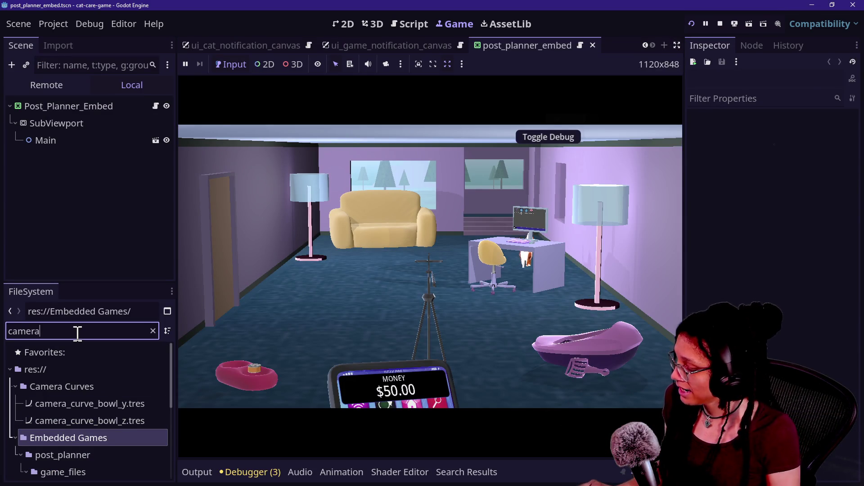
pyautogui.press('BackSpace')
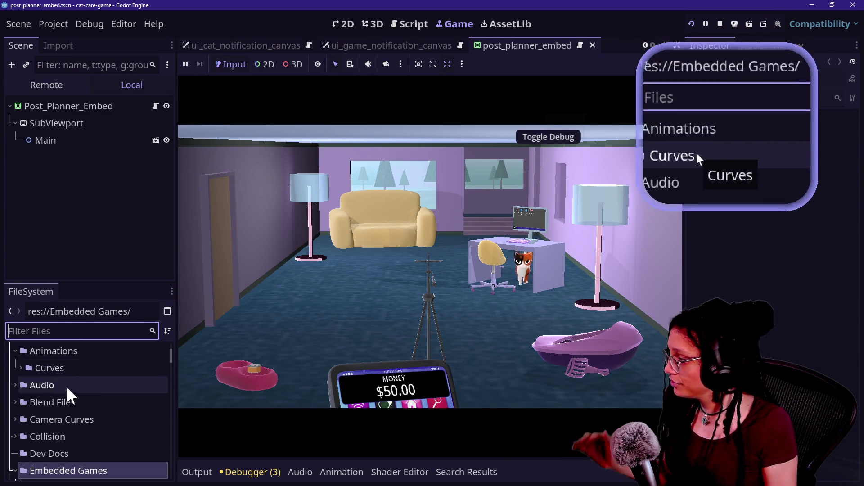
pyautogui.scroll(-2, 73, 403)
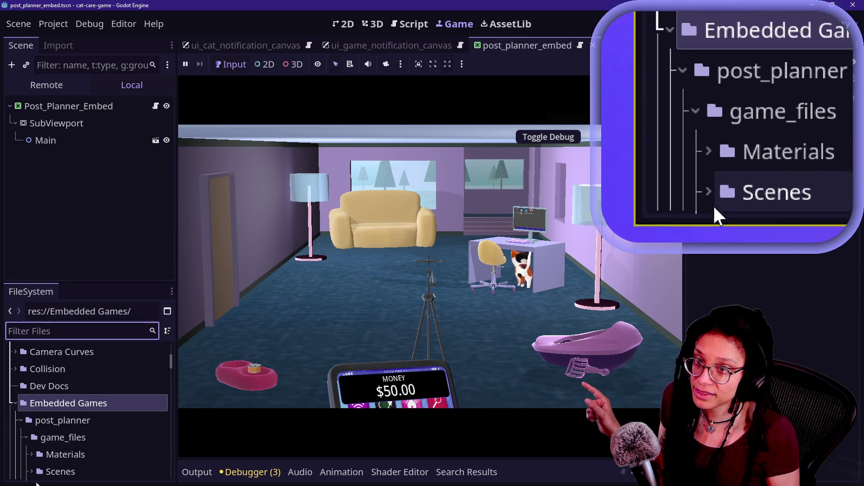
pyautogui.scroll(-1, 38, 470)
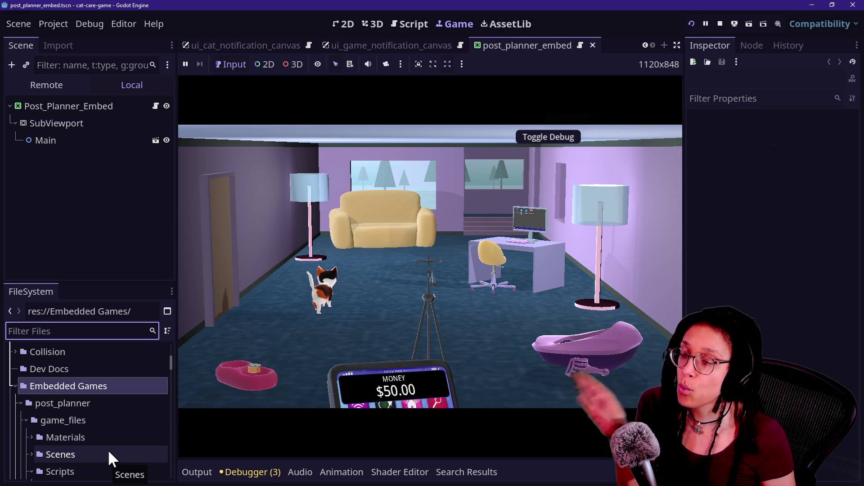
# Select the Embedded Games folder in the FileSystem dock.
pyautogui.scroll(2, 100, 446)
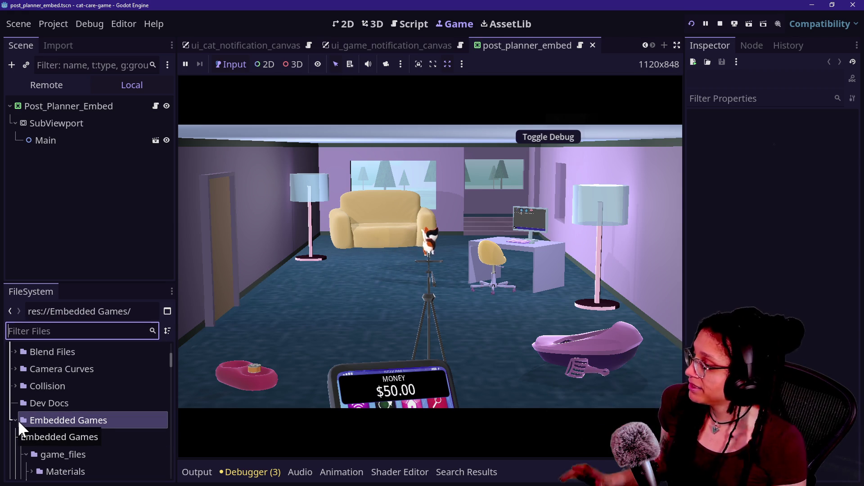
pyautogui.click(69, 419)
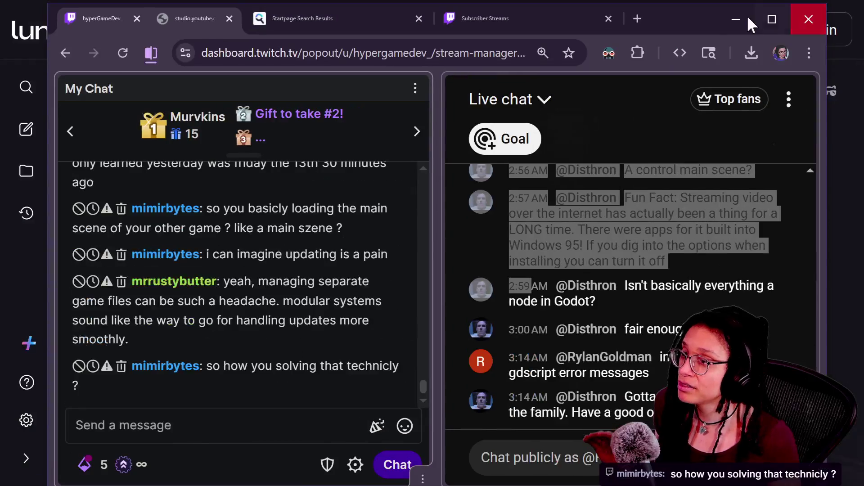
# Close the chat and folder properties; minimize File Explorer, GitHub Desktop, browsers, Notepad and VLC.
pyautogui.click(793, 17)
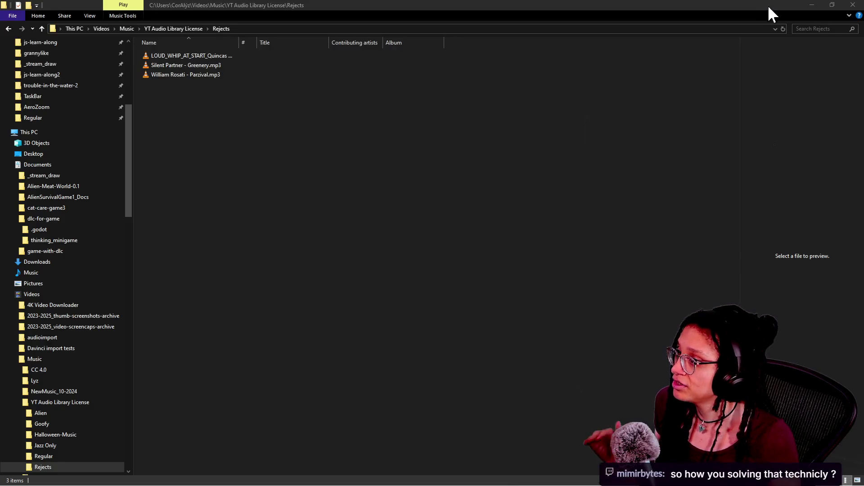
pyautogui.click(811, 5)
pyautogui.click(799, 6)
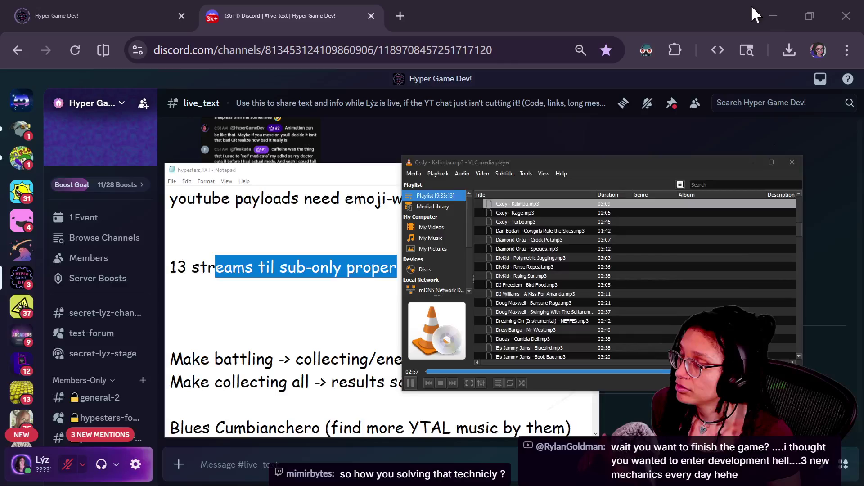
pyautogui.click(767, 13)
pyautogui.click(805, 4)
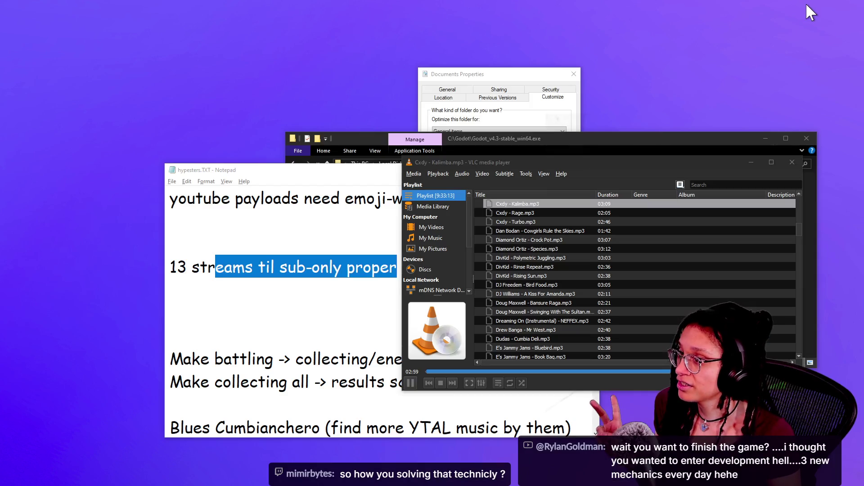
pyautogui.click(573, 74)
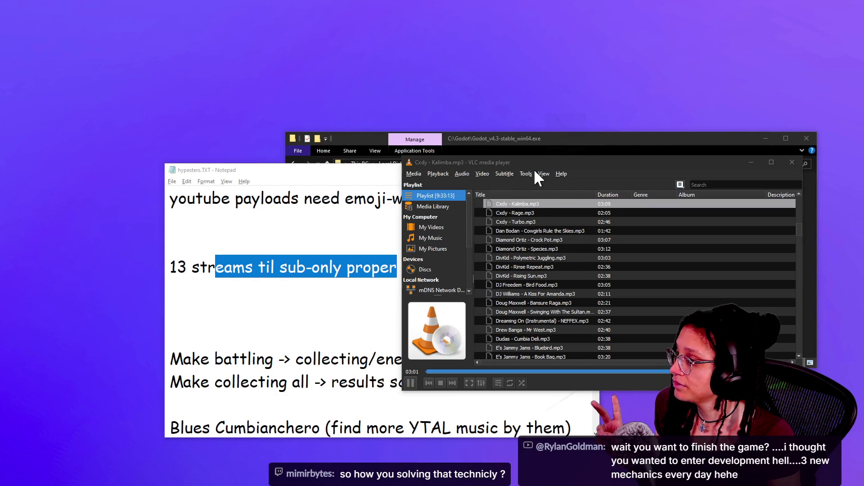
pyautogui.hotkey('alt', 'Tab')
pyautogui.click(547, 170)
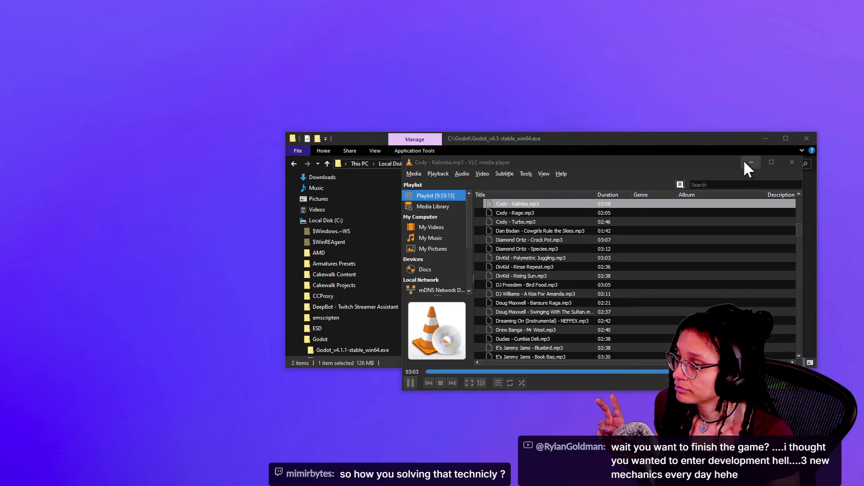
pyautogui.click(750, 163)
pyautogui.click(766, 138)
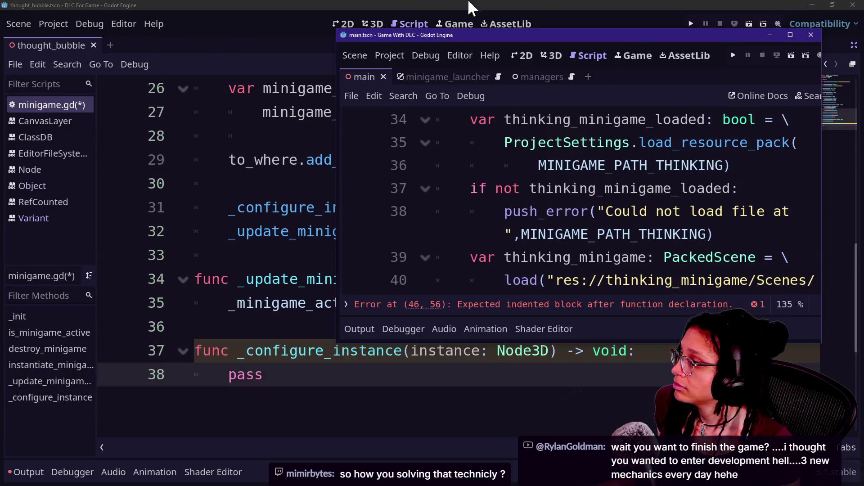
# Move the thought_bubble editor aside, switch Game With DLC to 3D and run it.
pyautogui.click(833, 5)
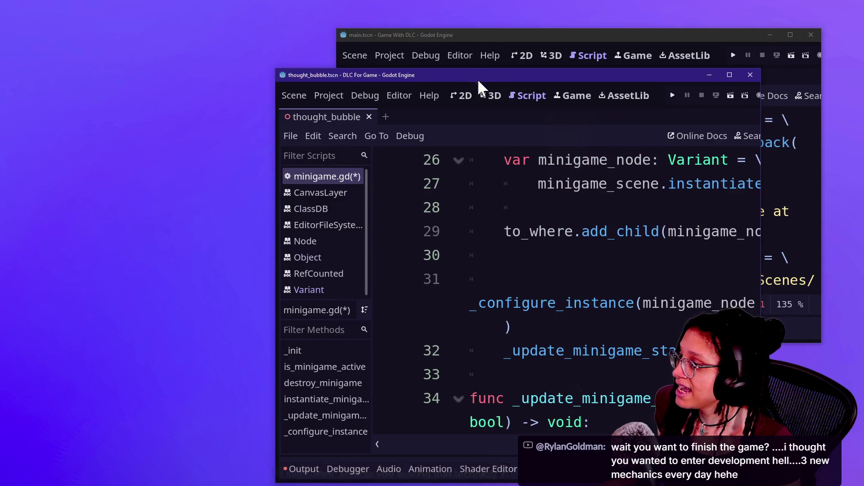
pyautogui.moveTo(477, 75); pyautogui.dragTo(191, 73)
pyautogui.moveTo(387, 66)
pyautogui.mouseDown()
pyautogui.moveTo(387, 163)
pyautogui.moveTo(401, 163)
pyautogui.moveTo(415, 140)
pyautogui.mouseUp()
pyautogui.click(530, 77)
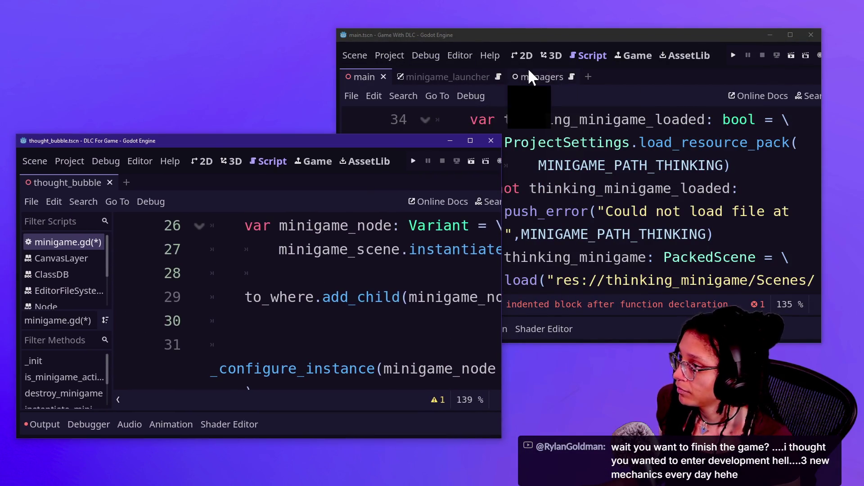
pyautogui.click(561, 51)
pyautogui.click(735, 55)
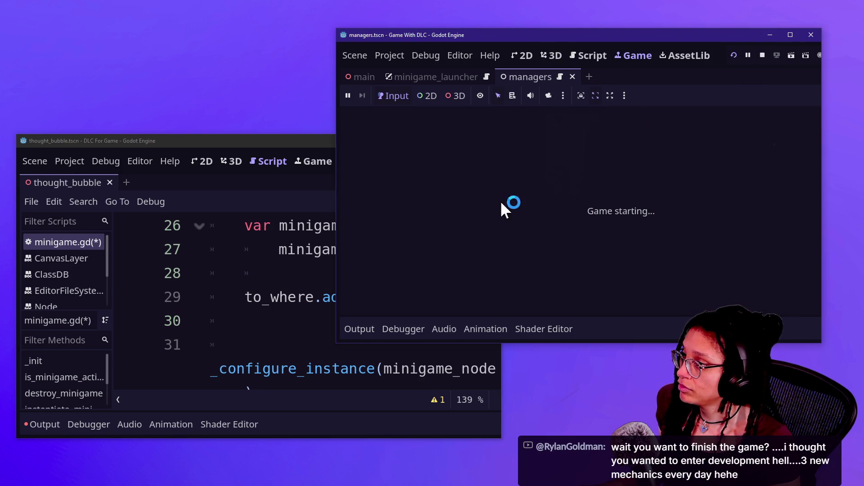
# Add 'pass' on line 47 of the managers script and rerun the project.
pyautogui.click(258, 157)
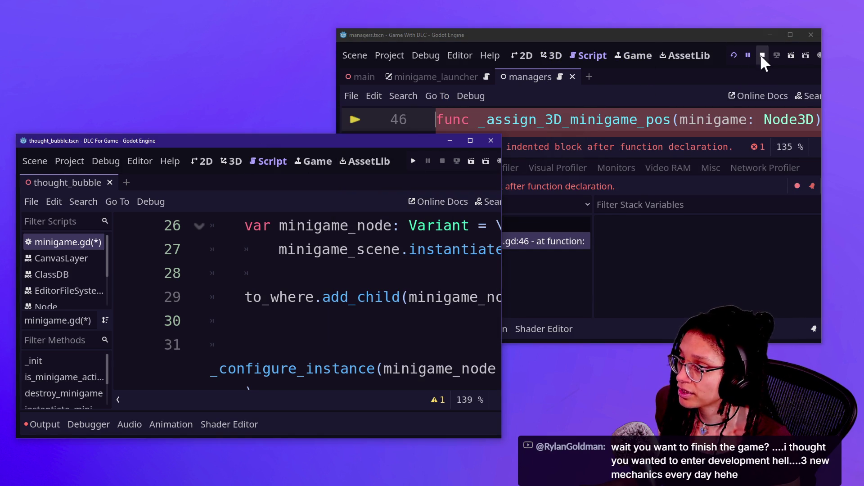
pyautogui.click(727, 114)
pyautogui.press('Down')
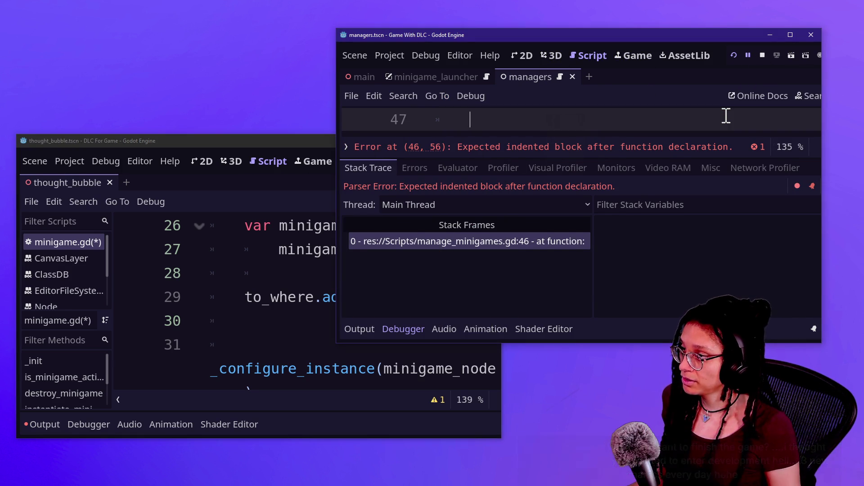
pyautogui.write('pass')
pyautogui.click(734, 55)
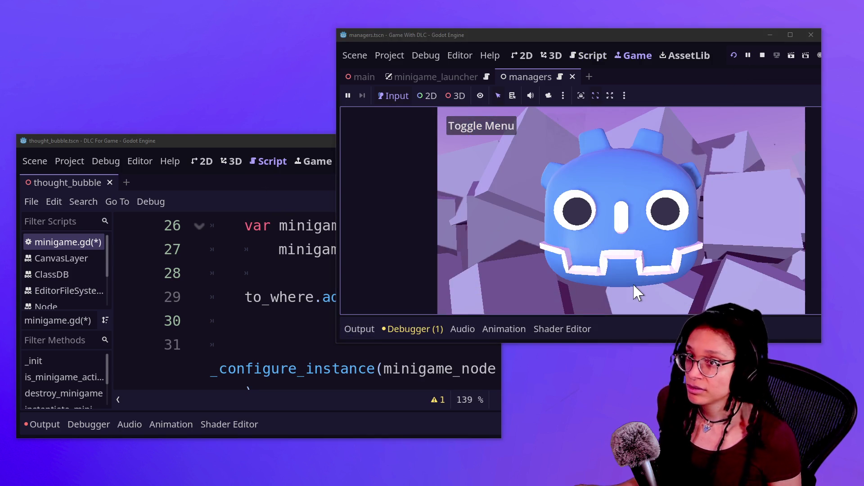
# View the thought bubble scene in 3D, then try Minigame 1 from the game's menu.
pyautogui.click(135, 299)
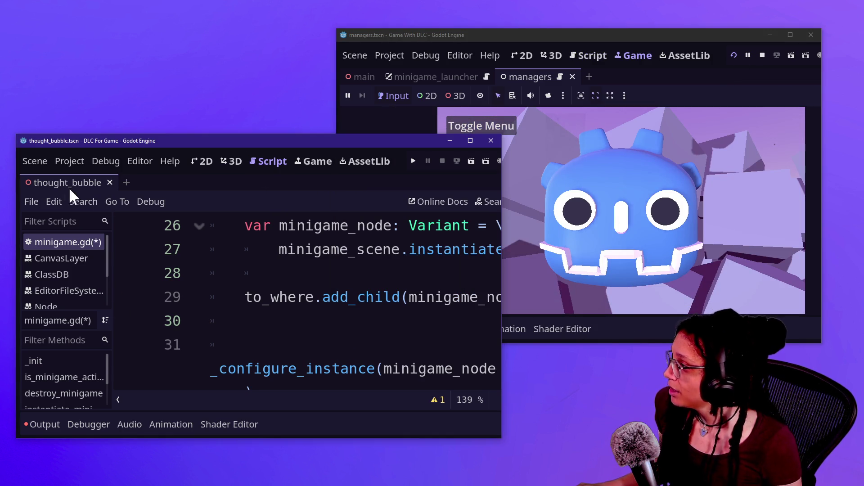
pyautogui.click(232, 161)
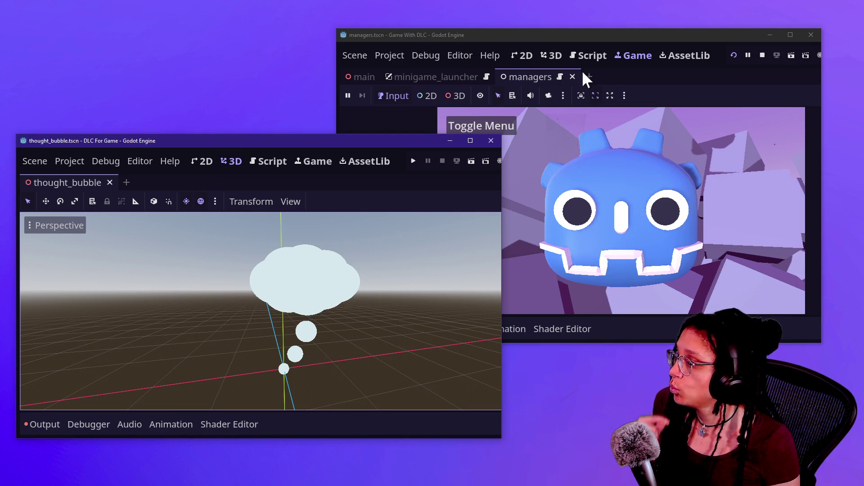
pyautogui.click(606, 182)
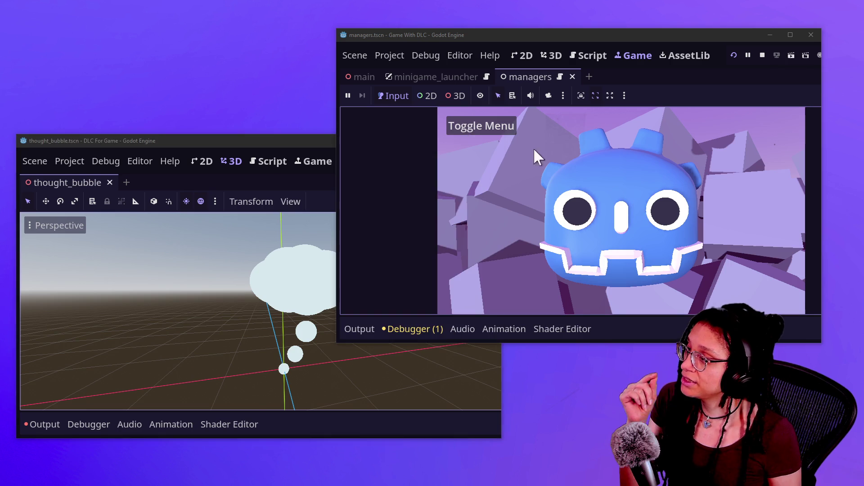
pyautogui.click(471, 125)
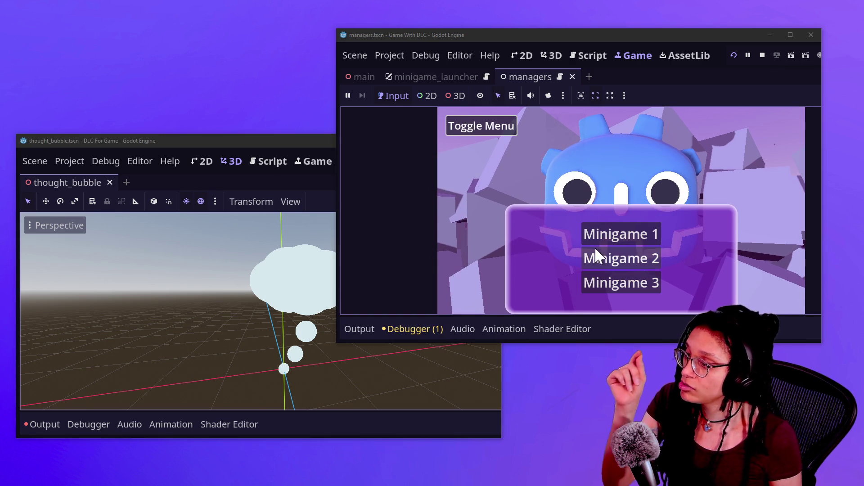
pyautogui.click(618, 236)
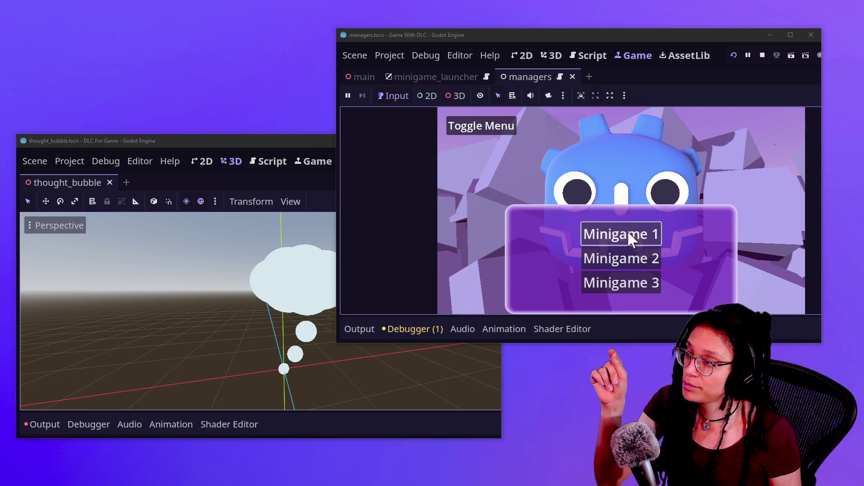
pyautogui.click(500, 128)
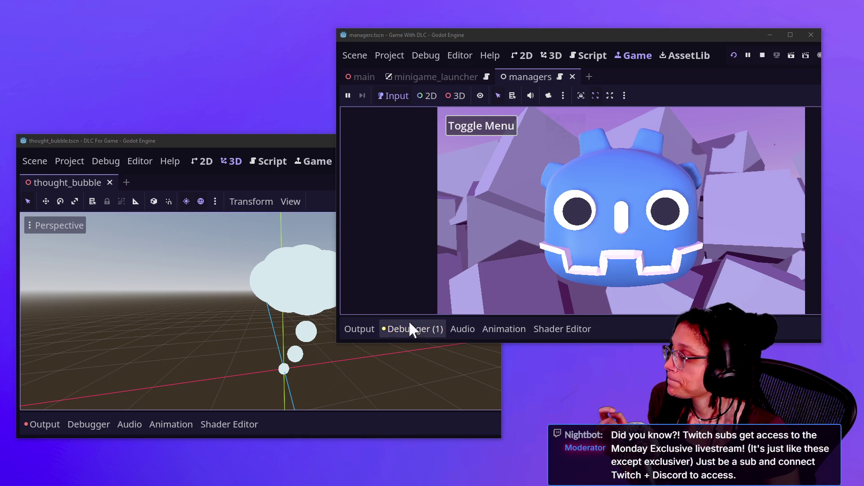
# Check Project > Export, then maximize the managers editor on the Script view.
pyautogui.click(260, 144)
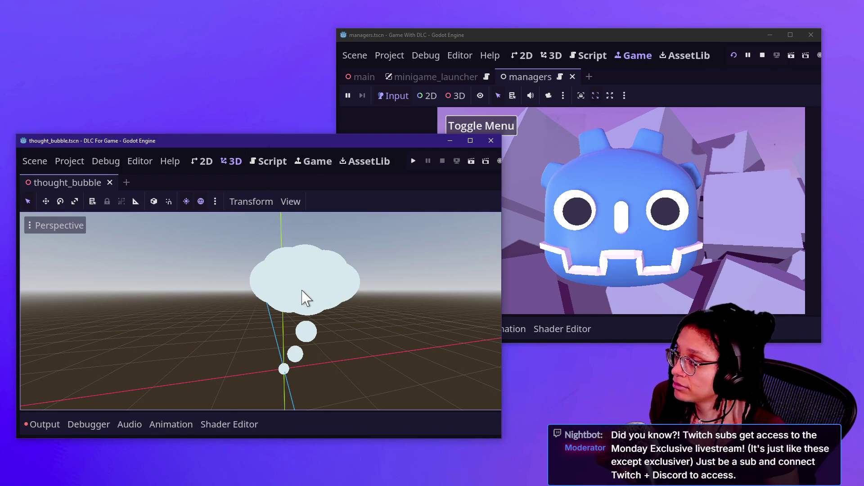
pyautogui.click(70, 162)
pyautogui.click(107, 235)
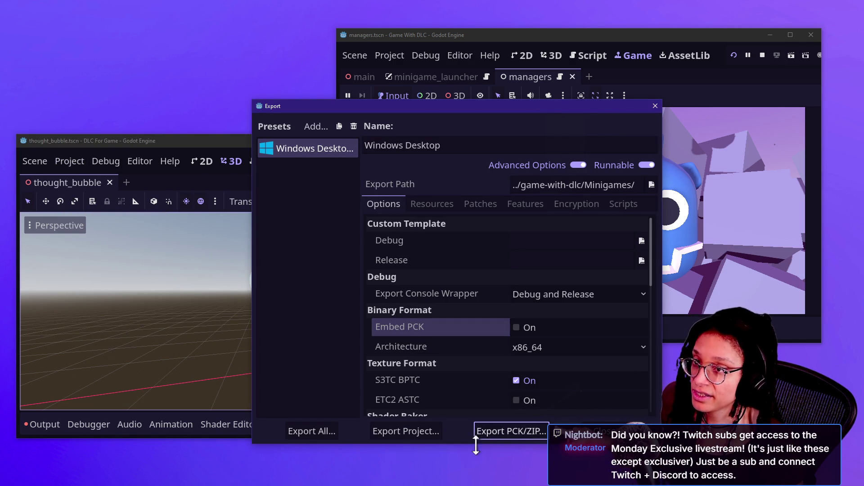
pyautogui.click(659, 103)
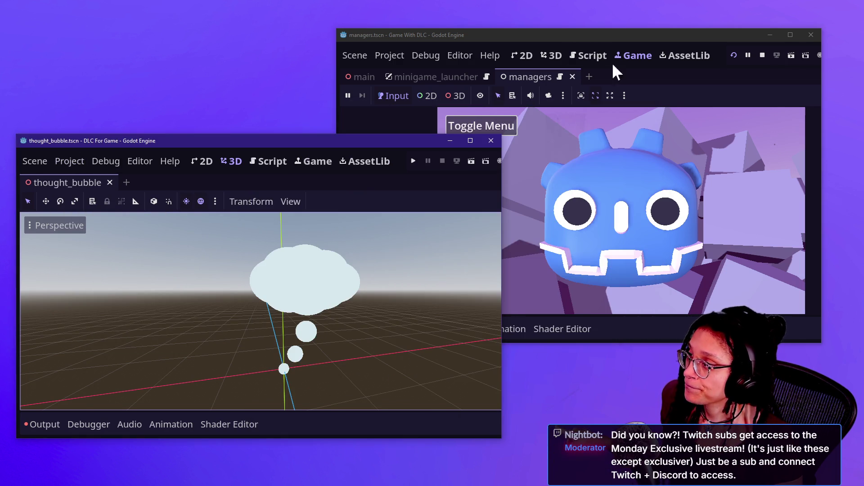
pyautogui.click(548, 39)
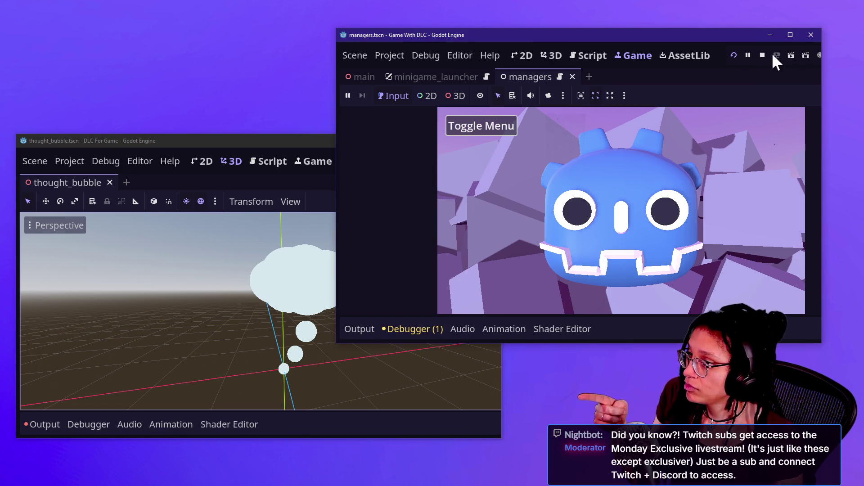
pyautogui.click(790, 35)
pyautogui.click(412, 24)
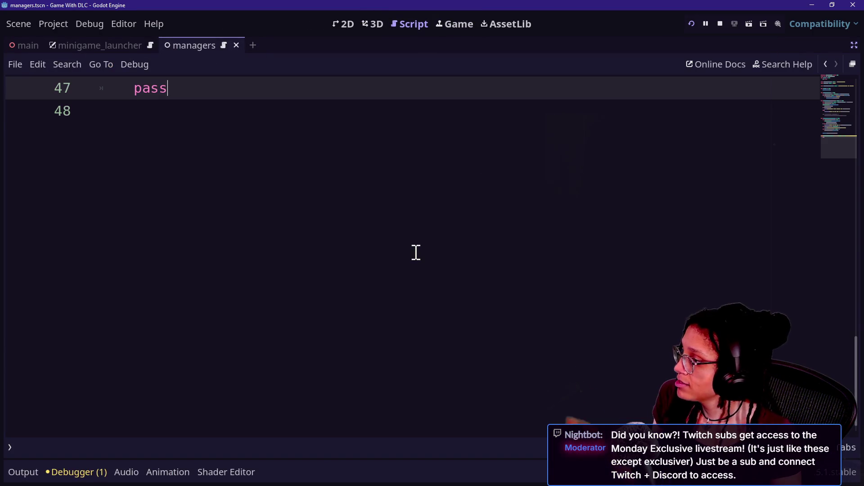
pyautogui.click(411, 245)
pyautogui.scroll(10, 412, 247)
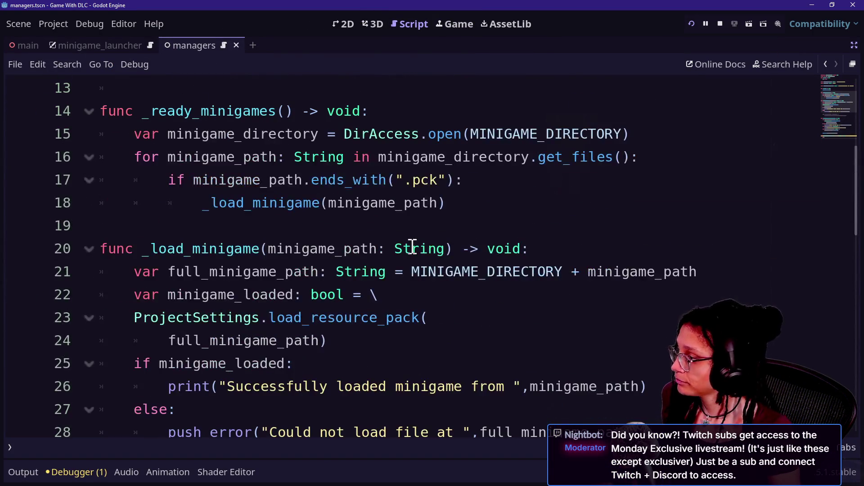
pyautogui.scroll(1, 412, 247)
pyautogui.scroll(-1, 412, 248)
pyautogui.scroll(-4, 412, 247)
pyautogui.scroll(3, 413, 247)
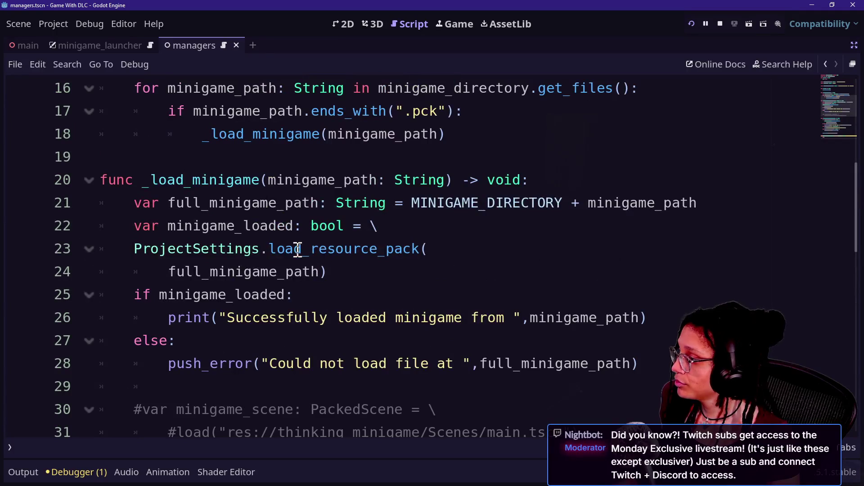
pyautogui.moveTo(272, 249); pyautogui.dragTo(421, 249)
pyautogui.click(422, 249)
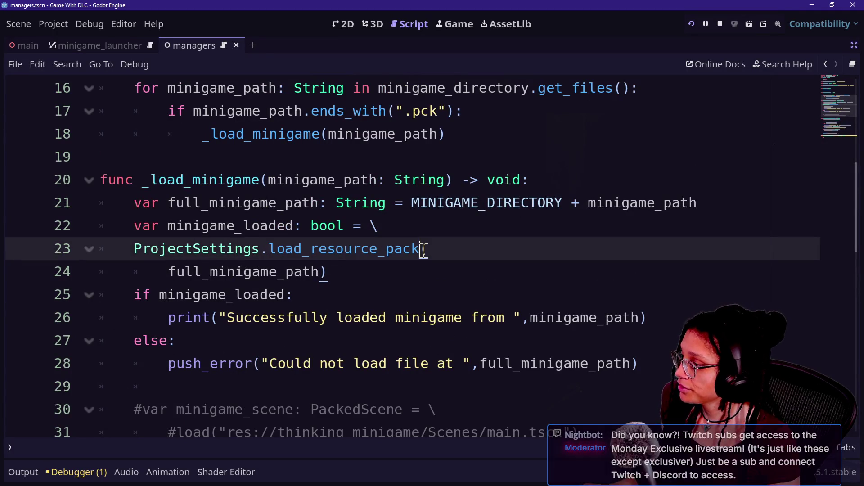
pyautogui.moveTo(272, 249); pyautogui.dragTo(428, 249)
pyautogui.click(428, 249)
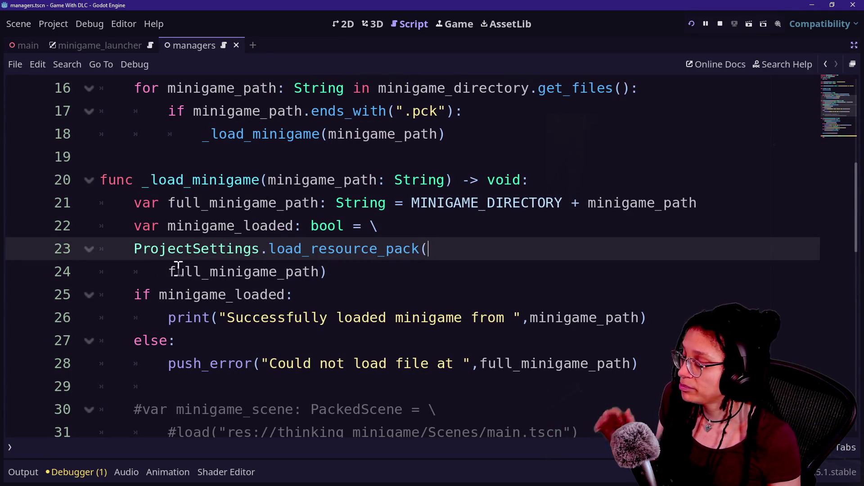
pyautogui.click(166, 270)
pyautogui.moveTo(166, 269); pyautogui.dragTo(334, 282)
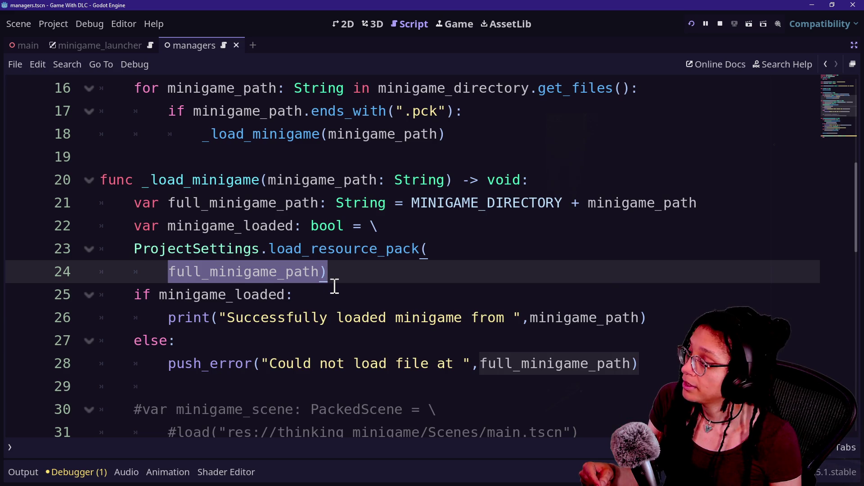
pyautogui.click(335, 288)
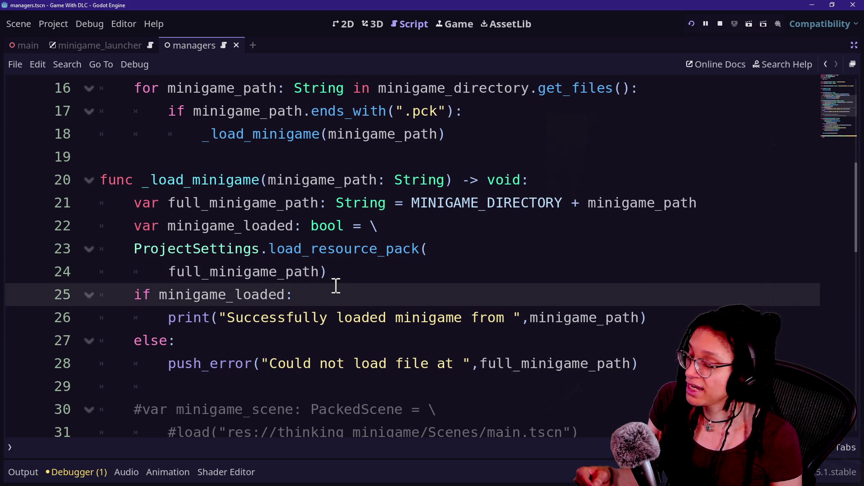
pyautogui.scroll(-3, 335, 287)
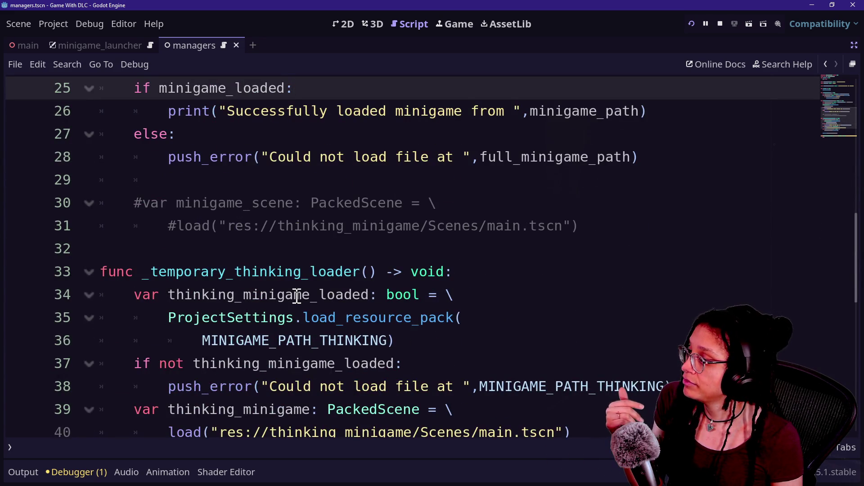
pyautogui.scroll(-4, 297, 297)
pyautogui.click(297, 294)
pyautogui.scroll(1, 297, 296)
pyautogui.scroll(1, 297, 296)
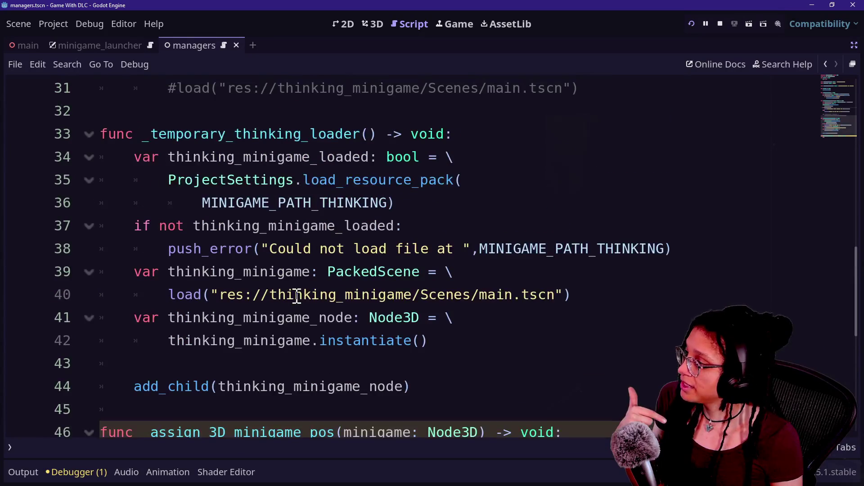
pyautogui.click(245, 135)
pyautogui.click(357, 320)
pyautogui.click(376, 347)
pyautogui.moveTo(376, 347); pyautogui.dragTo(311, 135)
pyautogui.click(336, 182)
pyautogui.keyDown('shift'); pyautogui.click(399, 347); pyautogui.keyUp('shift')
pyautogui.click(337, 180)
pyautogui.click(309, 135)
pyautogui.keyDown('shift'); pyautogui.click(420, 293); pyautogui.keyUp('shift')
pyautogui.click(420, 293)
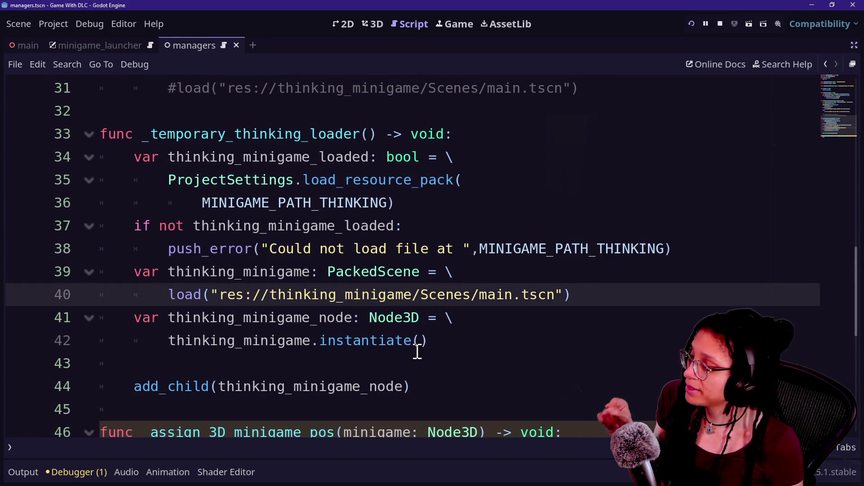
pyautogui.moveTo(416, 345); pyautogui.dragTo(360, 165)
pyautogui.scroll(3, 353, 145)
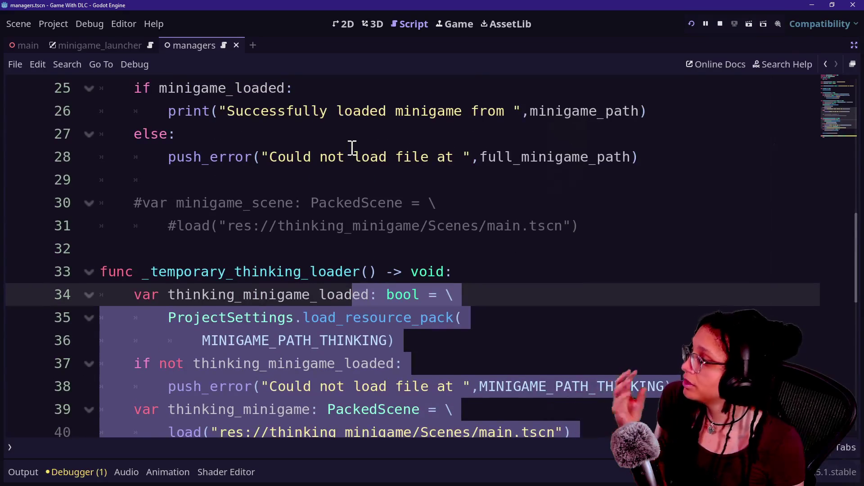
pyautogui.scroll(5, 354, 179)
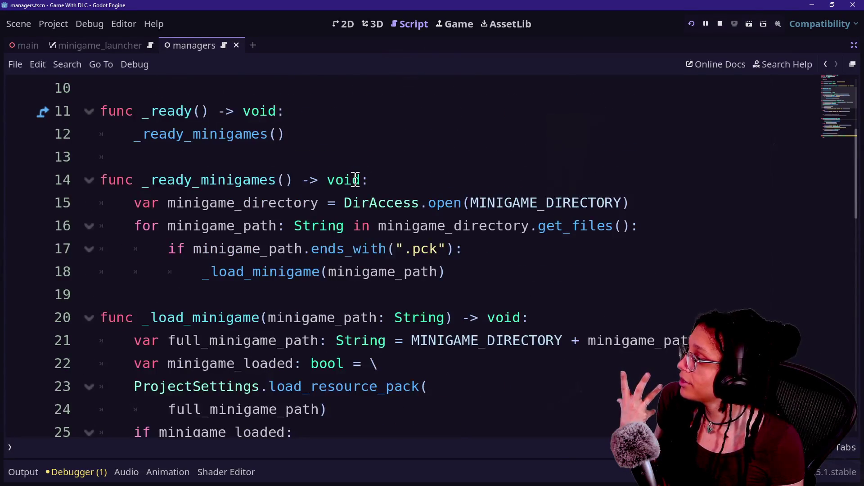
pyautogui.moveTo(487, 272); pyautogui.dragTo(485, 203)
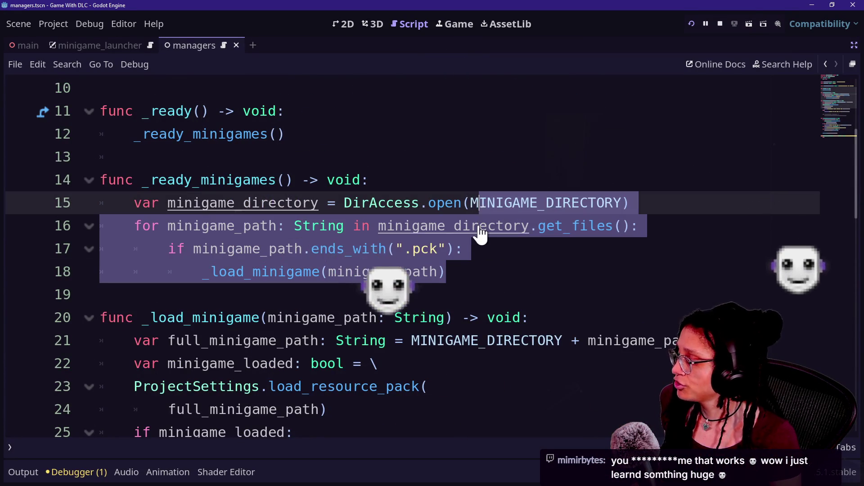
# Comment out the folder-scan loop and add a _temporary_thinking_loader() call below it.
pyautogui.hotkey('ctrl', 'k')
pyautogui.click(523, 279)
pyautogui.press('Return')
pyautogui.press('Return')
pyautogui.press('BackSpace')
pyautogui.press('BackSpace')
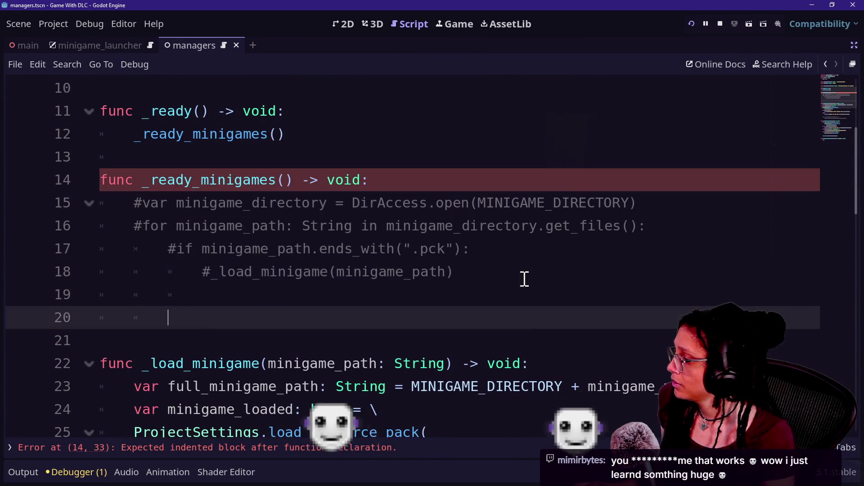
pyautogui.write('_thi')
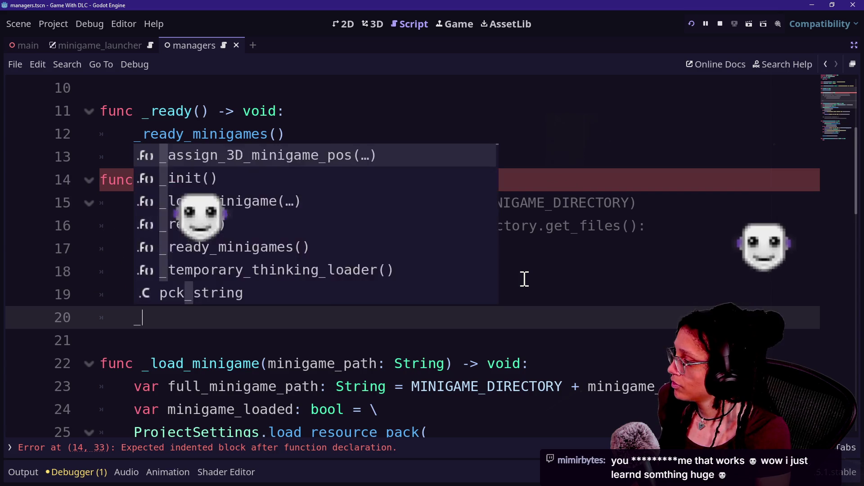
pyautogui.press('Return')
# Save the managers script and run the main game.
pyautogui.scroll(-8, 525, 279)
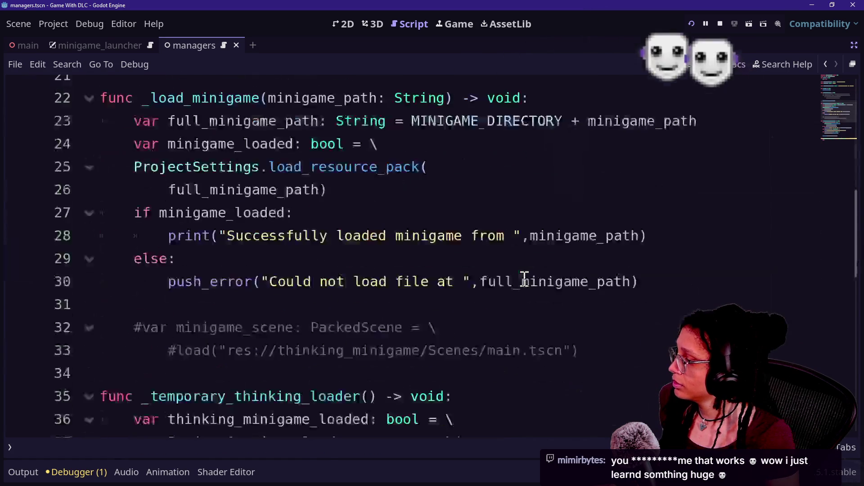
pyautogui.scroll(-2, 525, 280)
pyautogui.hotkey('ctrl', 's')
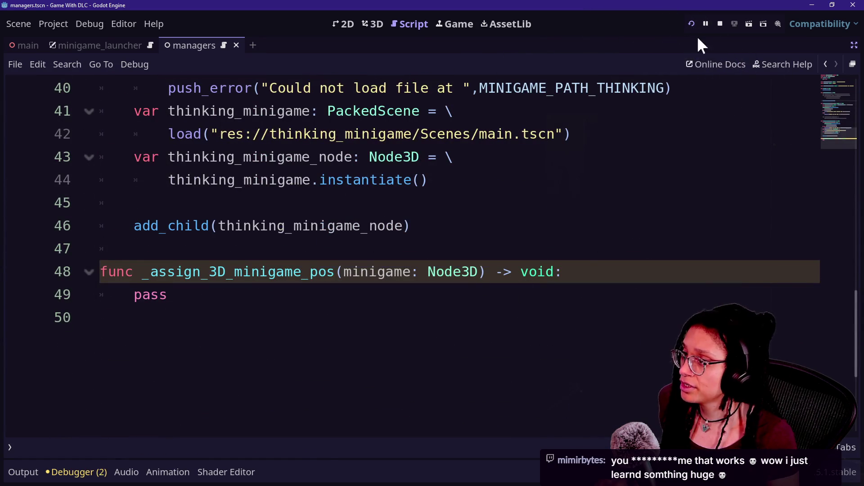
pyautogui.click(696, 29)
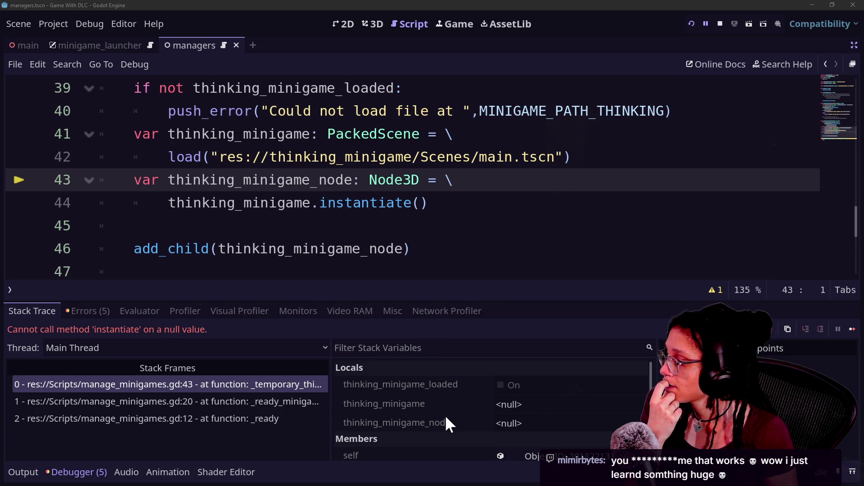
# Inspect the null error against the commented Scenes path and hide the side panels.
pyautogui.moveTo(381, 246)
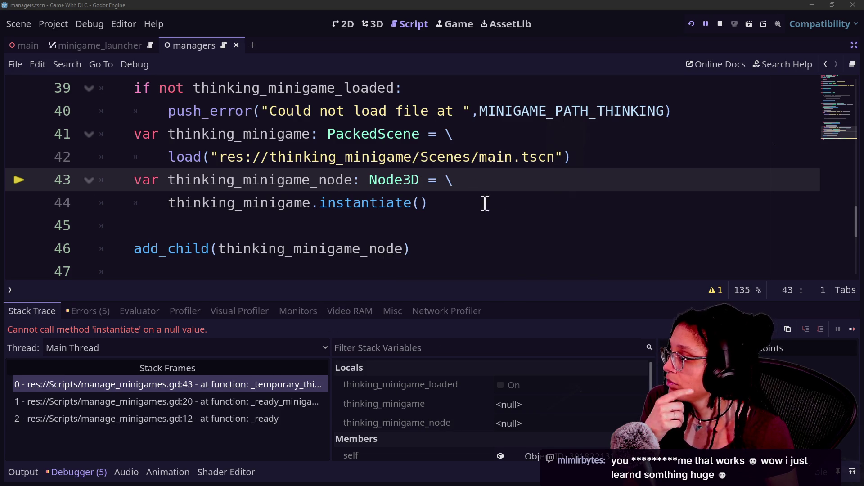
pyautogui.scroll(5, 417, 204)
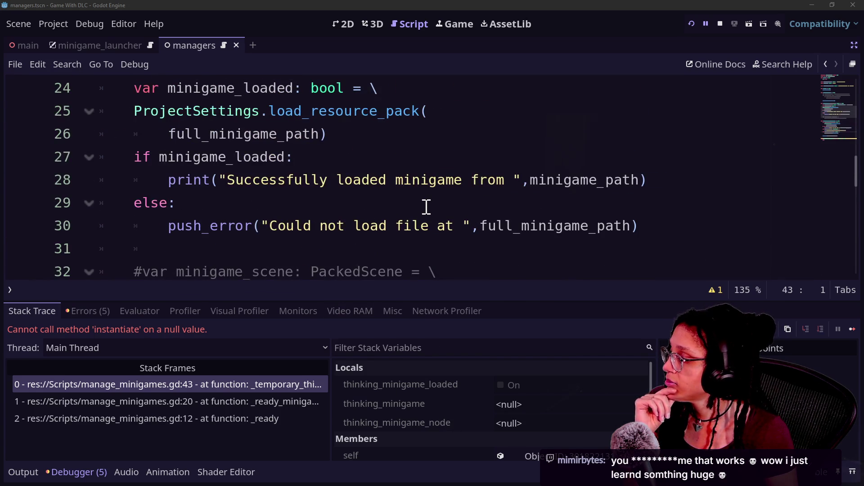
pyautogui.scroll(-5, 425, 208)
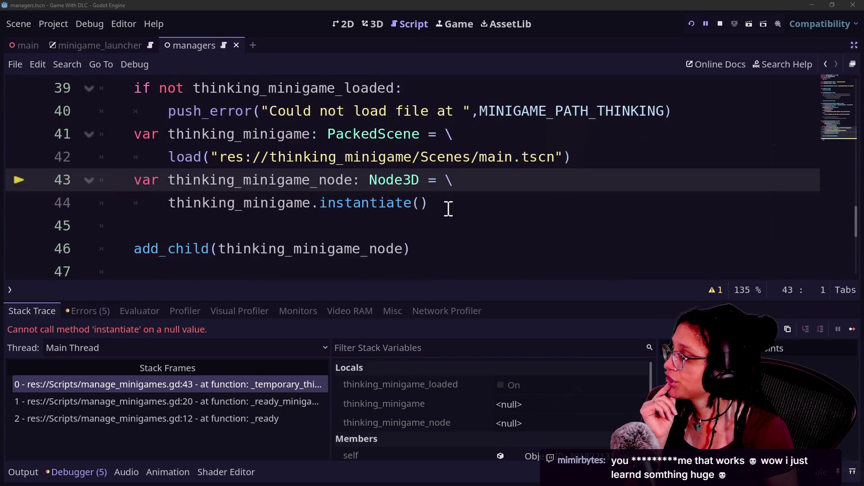
pyautogui.scroll(2, 448, 208)
pyautogui.scroll(2, 448, 208)
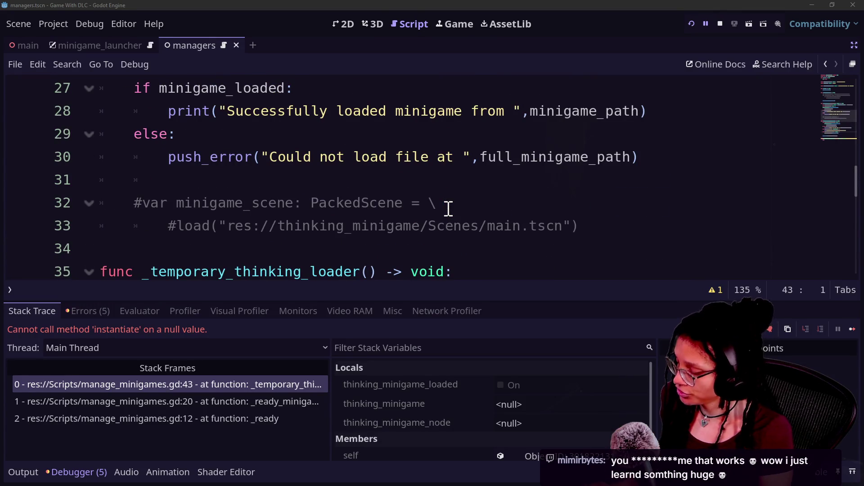
pyautogui.doubleClick(467, 225)
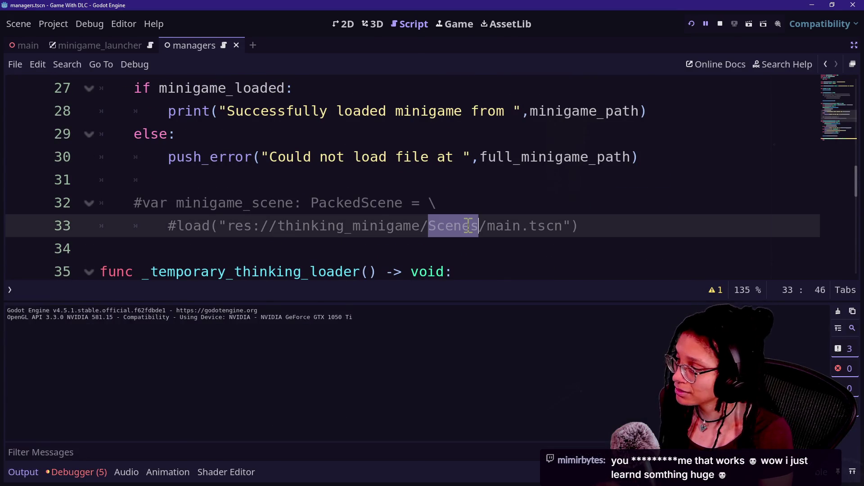
pyautogui.hotkey('ctrl', 'shift', 'F11')
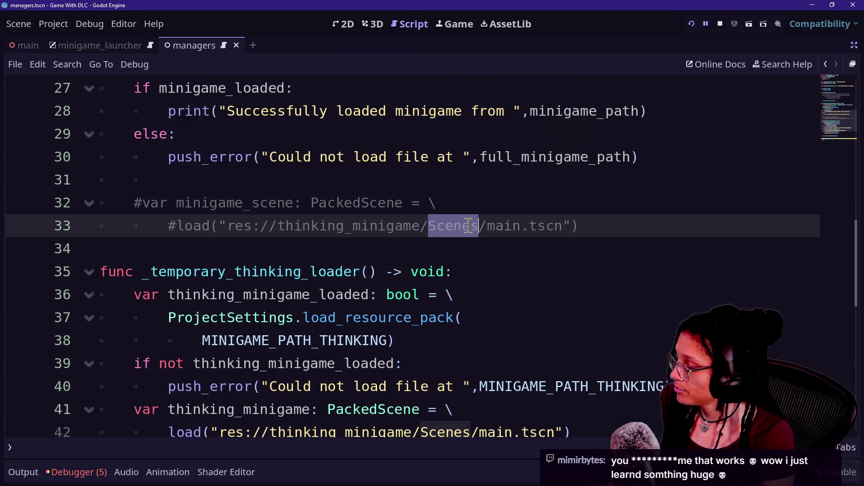
# Undo the loader call and commenting to restore the .pck folder-scan loop.
pyautogui.click(491, 264)
pyautogui.scroll(2, 490, 264)
pyautogui.press('Up')
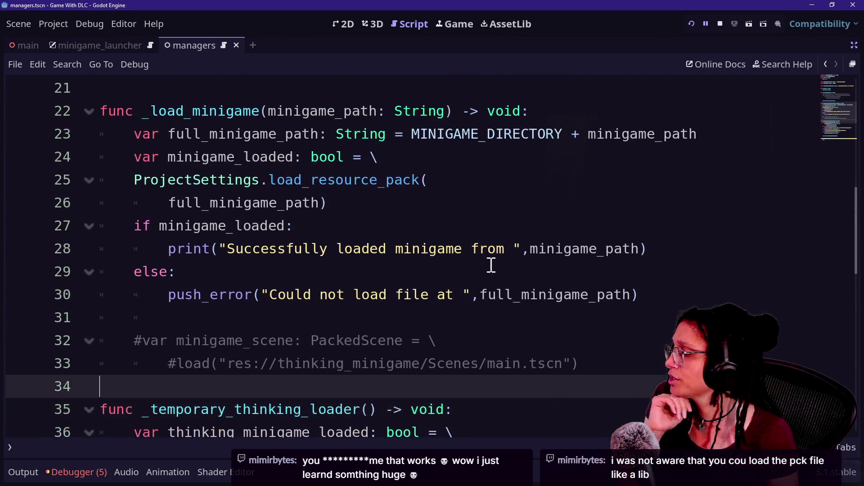
pyautogui.press('Up')
pyautogui.press('Up')
pyautogui.press('Up')
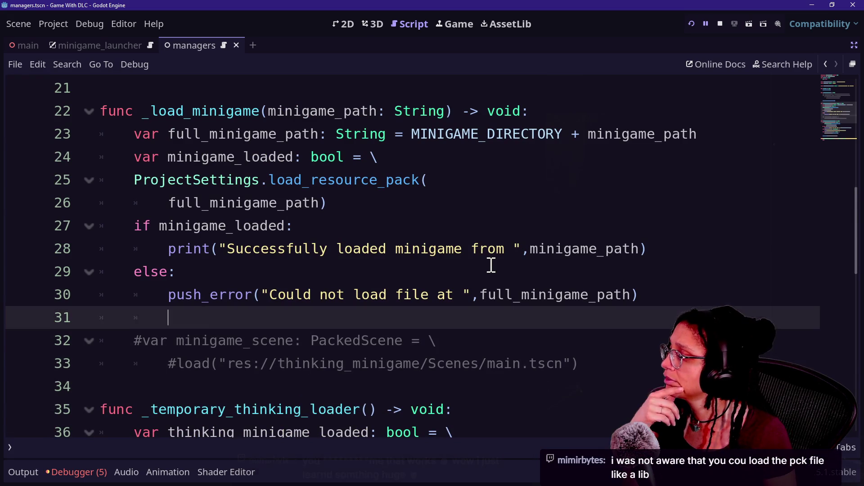
pyautogui.press('Up')
pyautogui.press('Up')
pyautogui.press('Up')
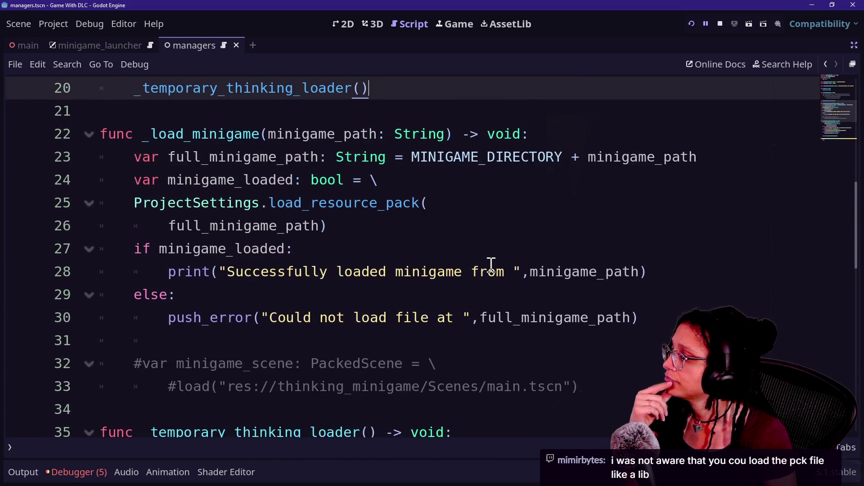
pyautogui.press('Up')
pyautogui.press('Up')
pyautogui.press('Up')
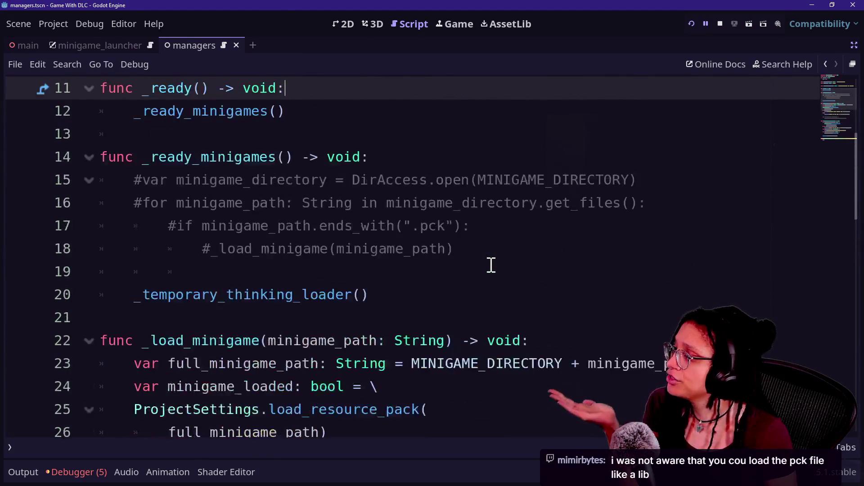
pyautogui.hotkey('ctrl', 'z')
pyautogui.hotkey('ctrl', 'z')
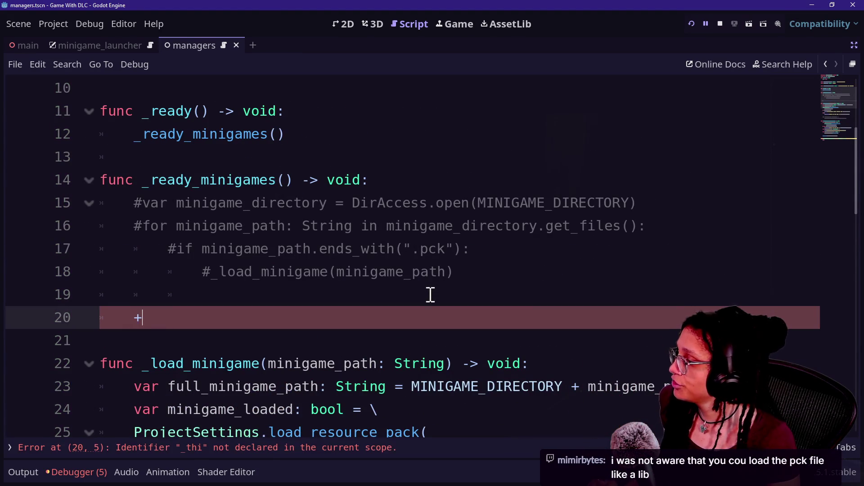
pyautogui.hotkey('ctrl', 'z')
pyautogui.hotkey('ctrl', 'z')
pyautogui.hotkey('ctrl', 'z')
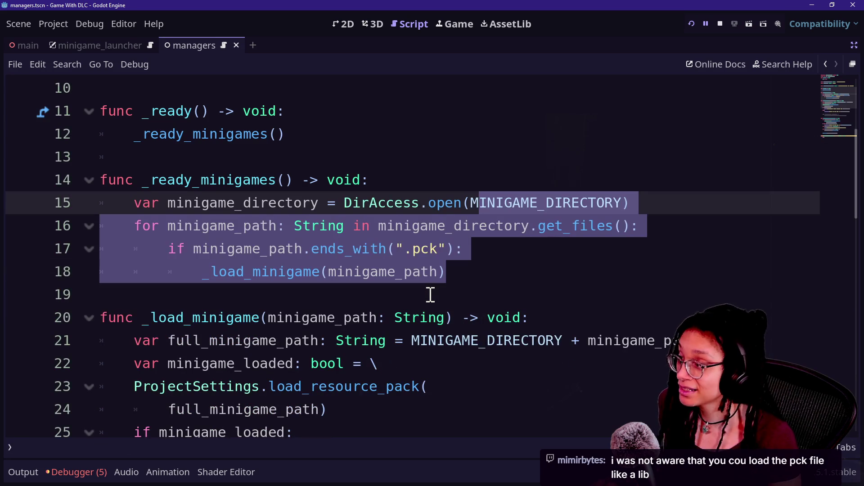
# Open the documentation for load_resource_pack.
pyautogui.scroll(-2, 431, 294)
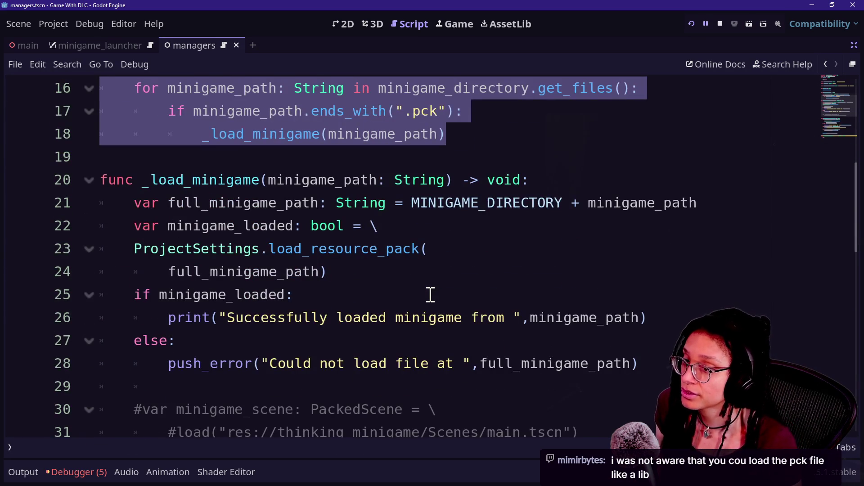
pyautogui.click(430, 295)
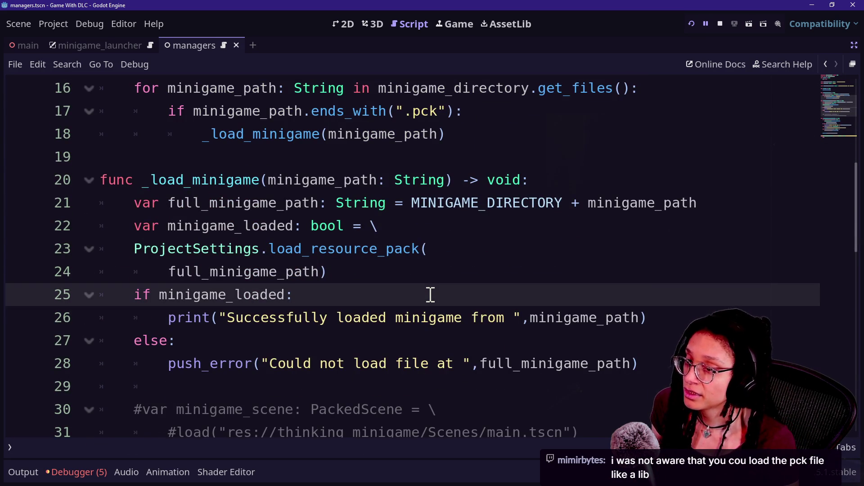
pyautogui.keyDown('ctrl'); pyautogui.click(295, 256); pyautogui.keyUp('ctrl')
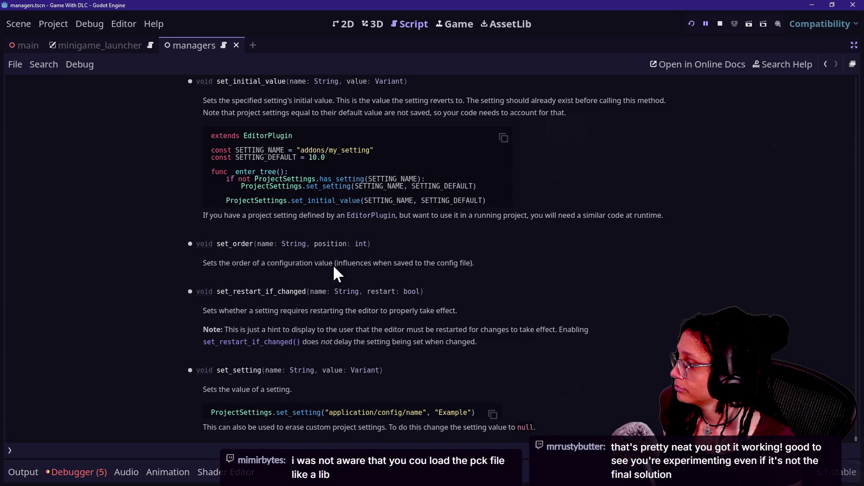
# Read the load_resource_pack help page, step back to the managers script, and reopen the documentation.
pyautogui.scroll(5, 333, 266)
pyautogui.scroll(-4, 334, 267)
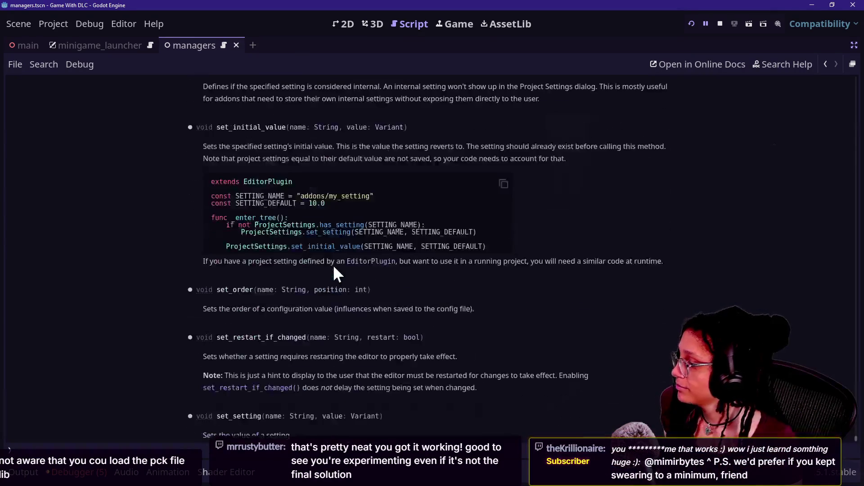
pyautogui.scroll(-1, 333, 265)
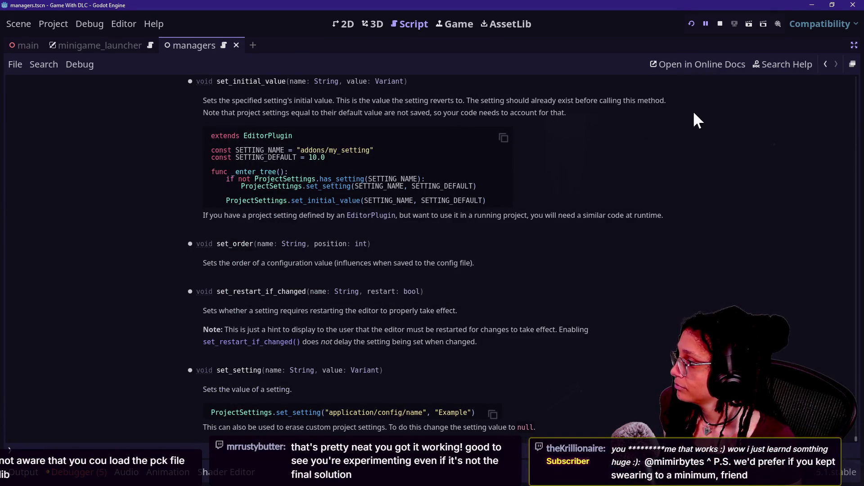
pyautogui.click(825, 64)
pyautogui.keyDown('ctrl'); pyautogui.click(321, 249); pyautogui.keyUp('ctrl')
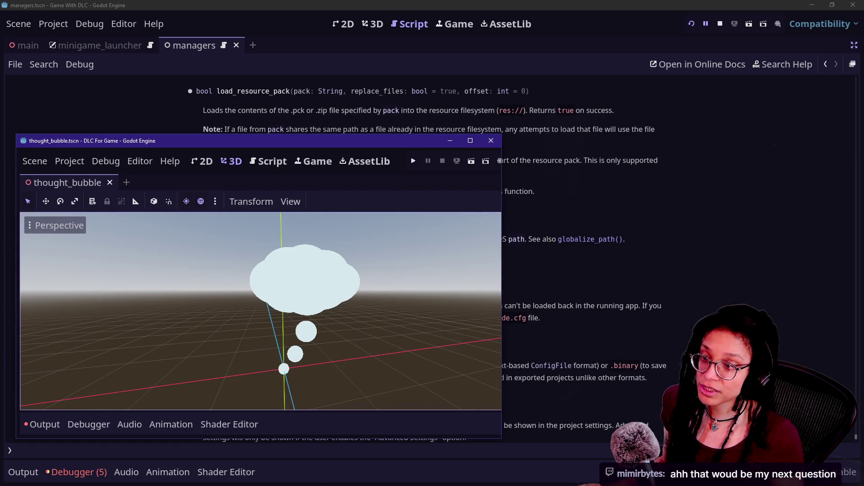
pyautogui.click(272, 161)
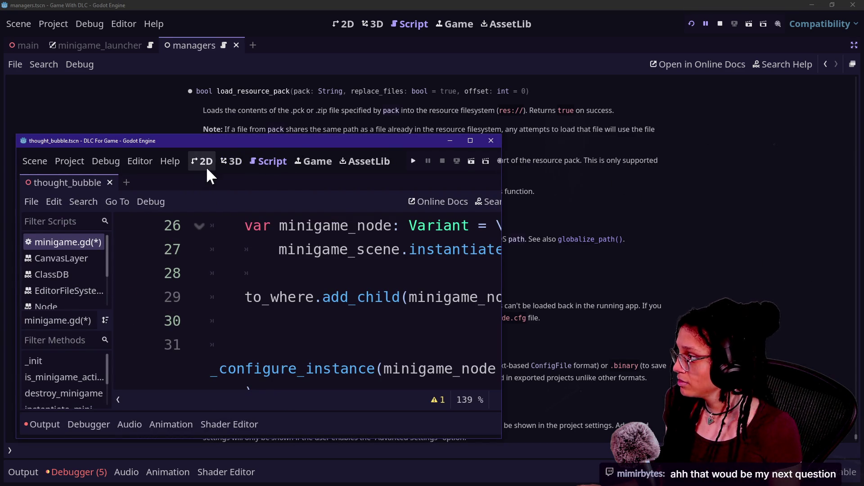
pyautogui.doubleClick(205, 141)
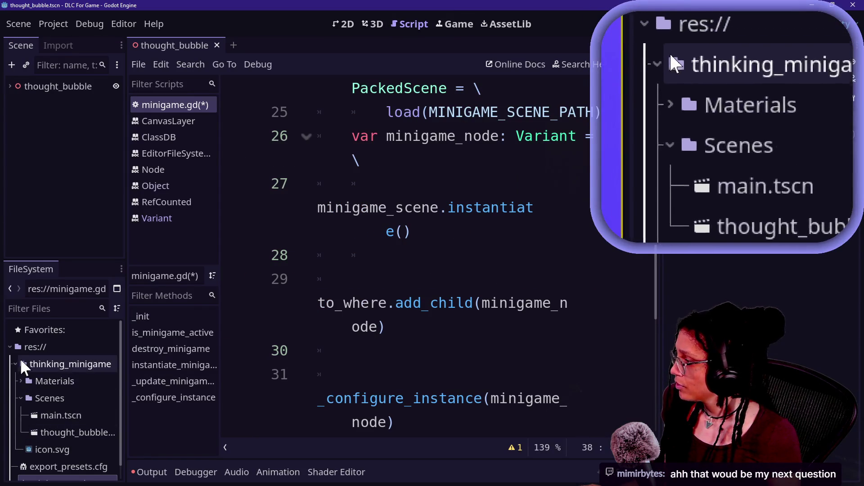
pyautogui.click(14, 364)
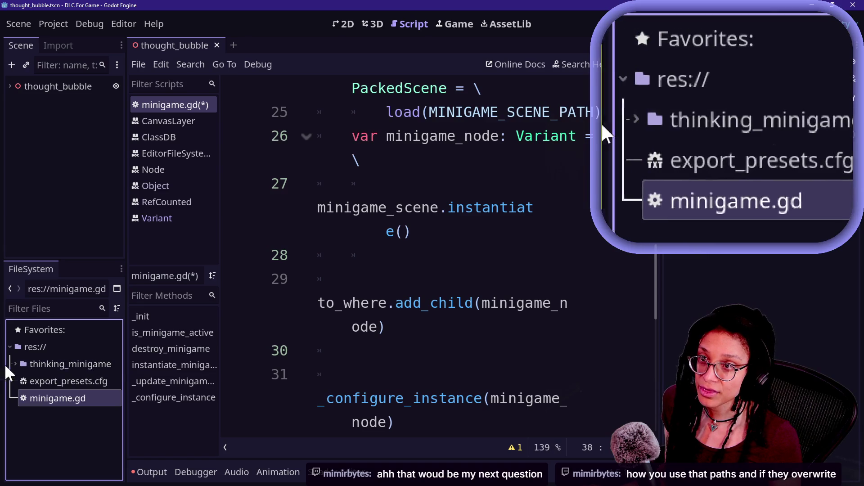
pyautogui.click(25, 361)
pyautogui.click(16, 363)
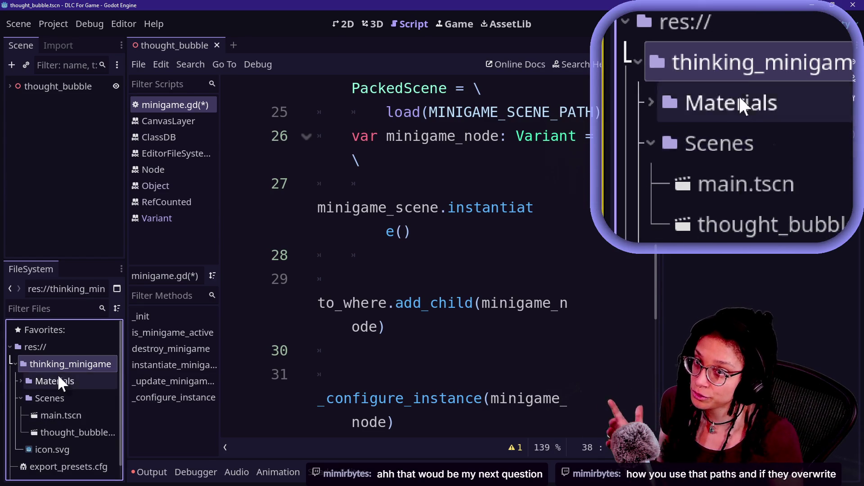
pyautogui.click(15, 364)
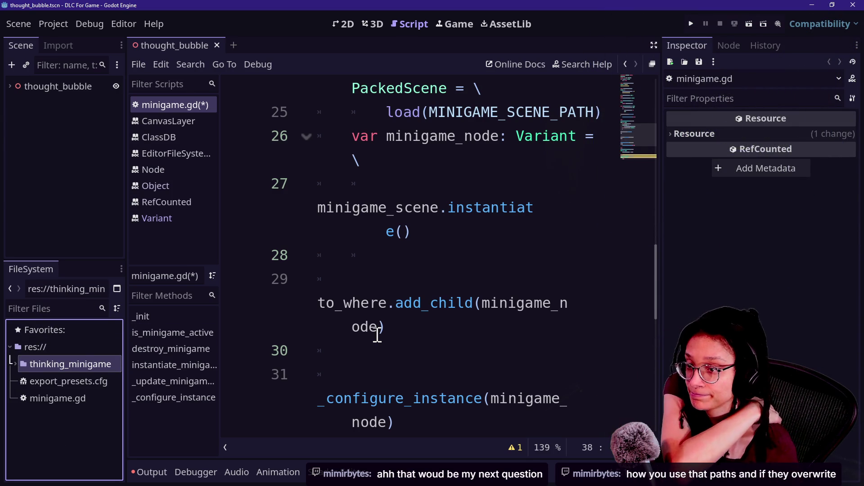
pyautogui.moveTo(377, 333)
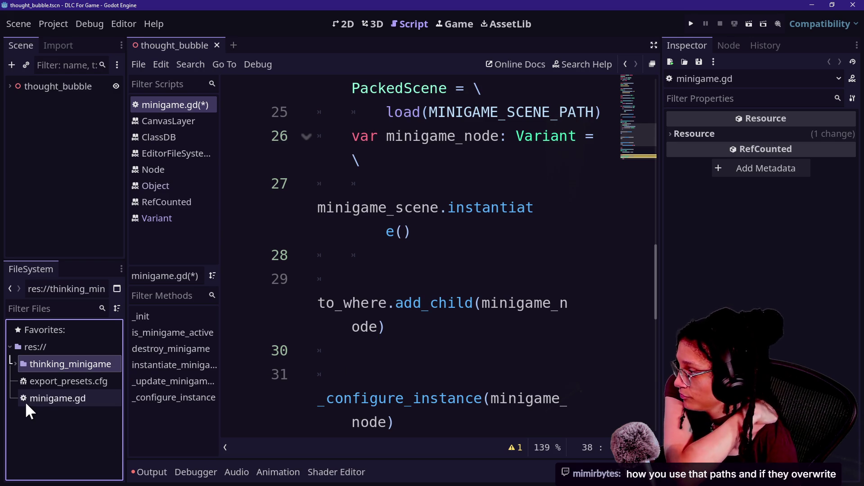
pyautogui.moveTo(26, 401)
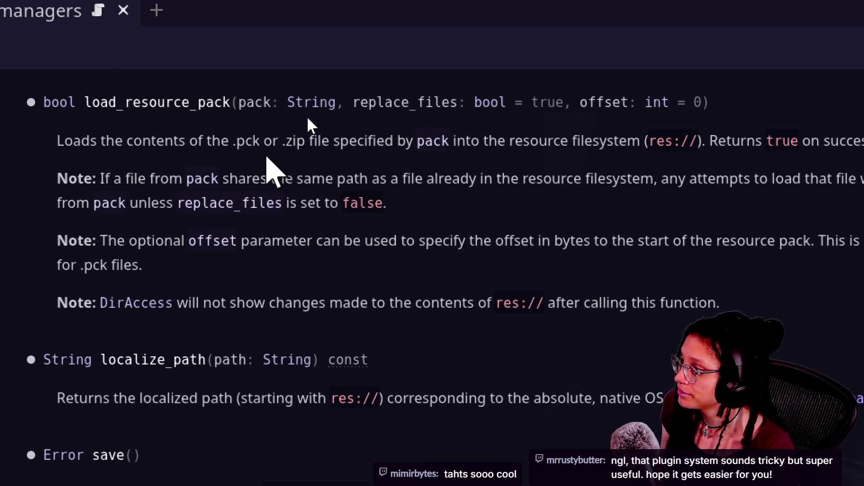
# Highlight the replace_files parameter in load_resource_pack's signature, then bring the Twitch chat forward.
pyautogui.moveTo(307, 116); pyautogui.dragTo(407, 68)
pyautogui.moveTo(342, 113)
pyautogui.mouseDown()
pyautogui.moveTo(433, 90)
pyautogui.moveTo(633, 100)
pyautogui.moveTo(565, 102)
pyautogui.mouseUp()
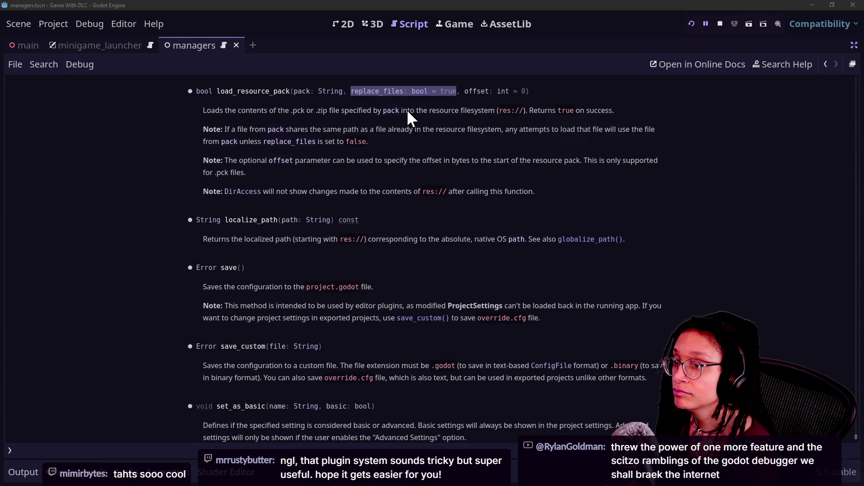
pyautogui.hotkey('alt', 'Tab')
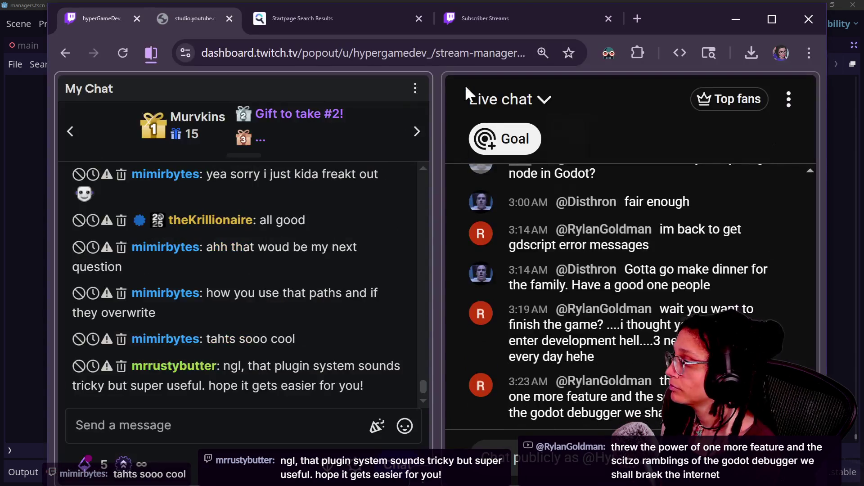
# Maximize the Twitch chat pop-out and scroll back through older viewer messages.
pyautogui.doubleClick(679, 16)
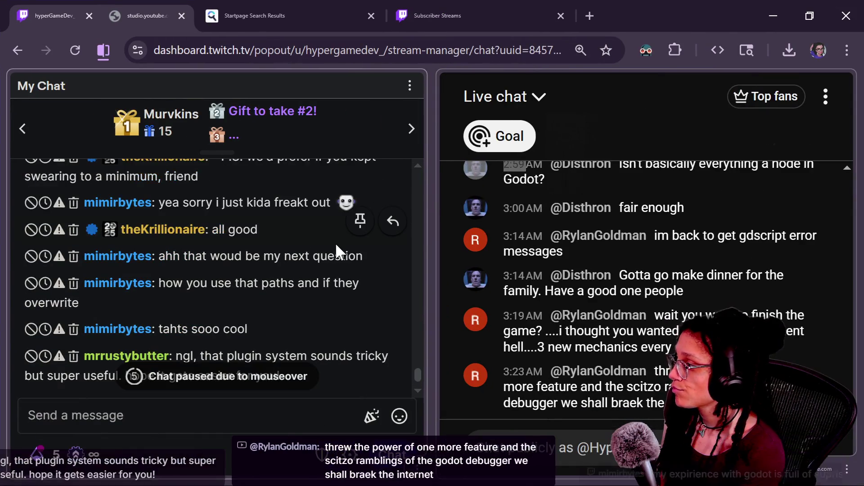
pyautogui.scroll(3, 335, 243)
pyautogui.scroll(2, 335, 243)
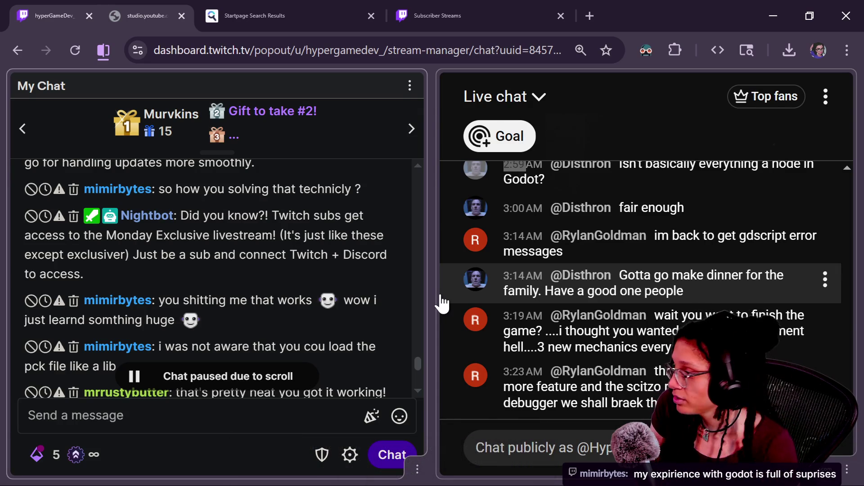
pyautogui.moveTo(417, 366); pyautogui.dragTo(418, 350)
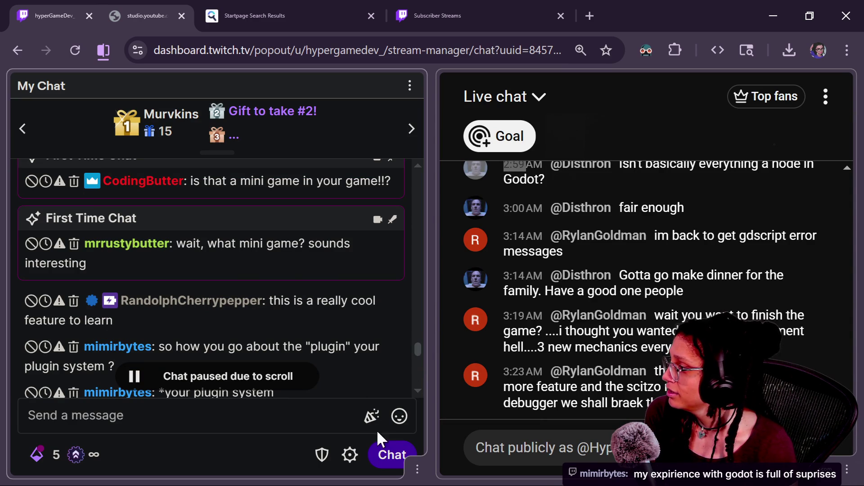
pyautogui.scroll(3, 422, 341)
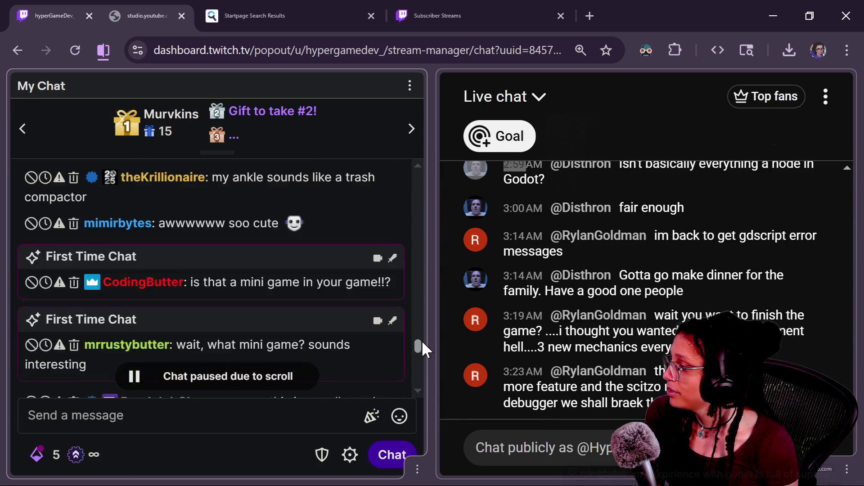
pyautogui.scroll(5, 418, 336)
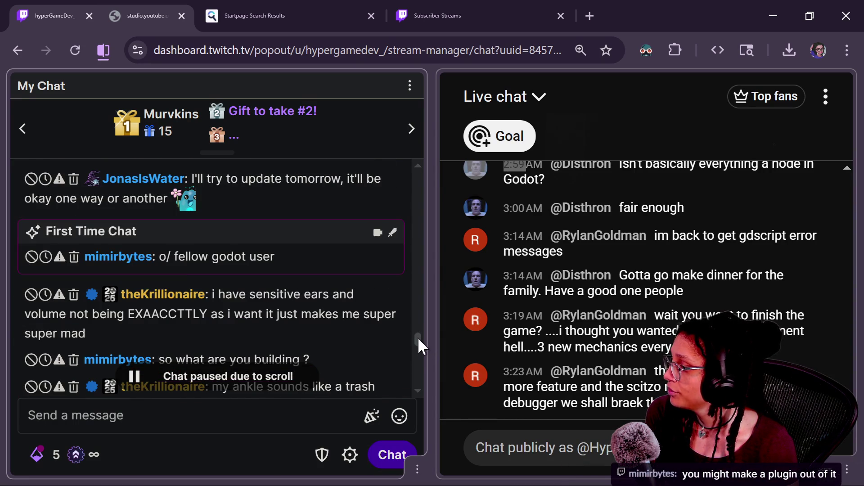
pyautogui.scroll(4, 418, 340)
pyautogui.scroll(-4, 421, 343)
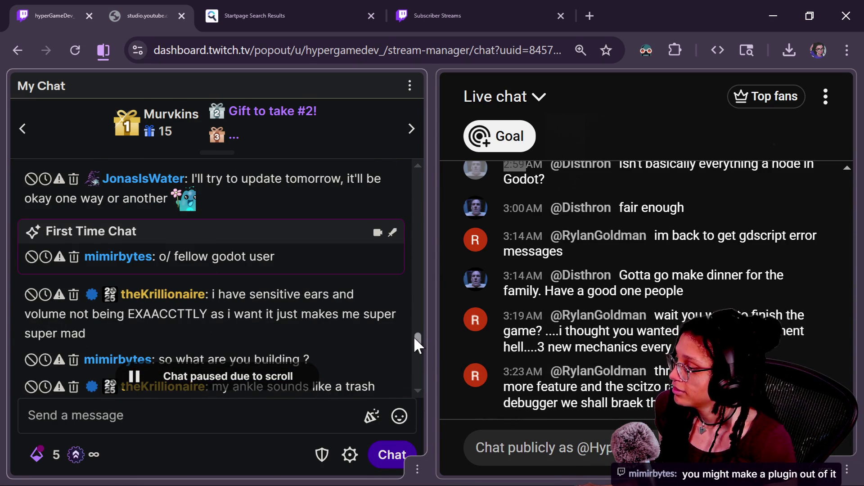
pyautogui.scroll(-3, 417, 342)
pyautogui.scroll(-3, 417, 341)
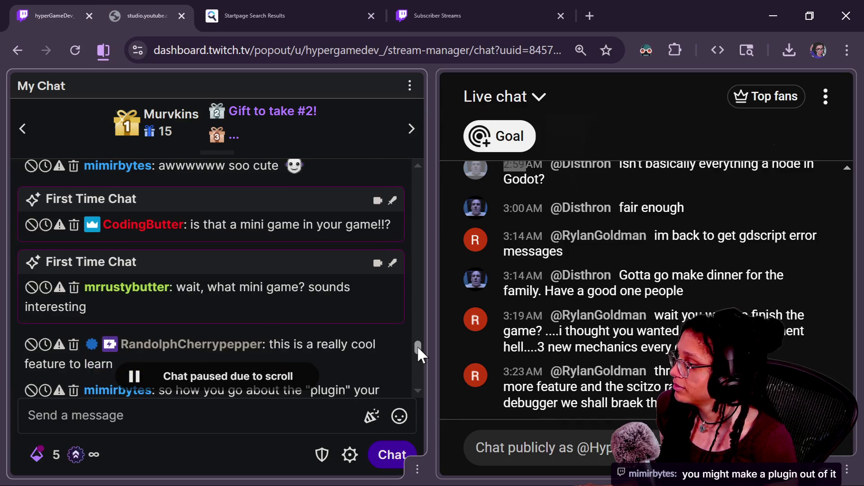
pyautogui.moveTo(113, 313)
pyautogui.moveTo(172, 301)
pyautogui.mouseDown()
pyautogui.moveTo(177, 287)
pyautogui.moveTo(281, 297)
pyautogui.mouseUp()
pyautogui.click(275, 255)
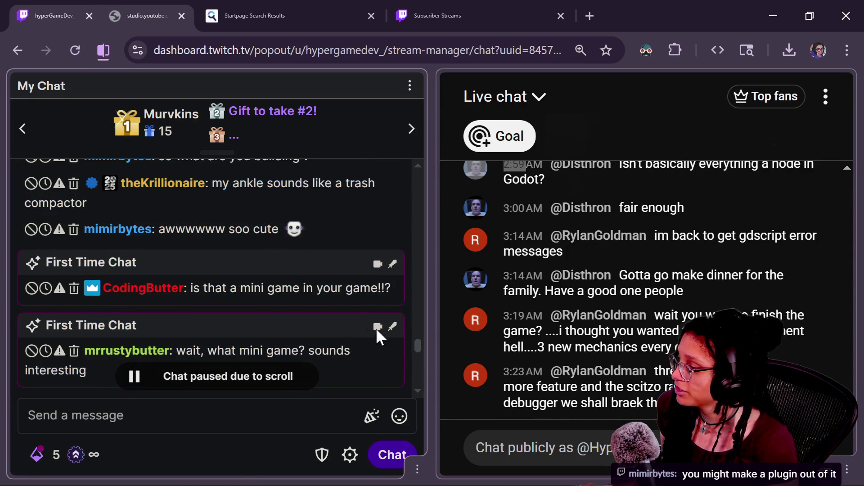
# Keep reading down the My Chat list of viewers' questions, then switch back to Godot.
pyautogui.moveTo(418, 345); pyautogui.dragTo(418, 347)
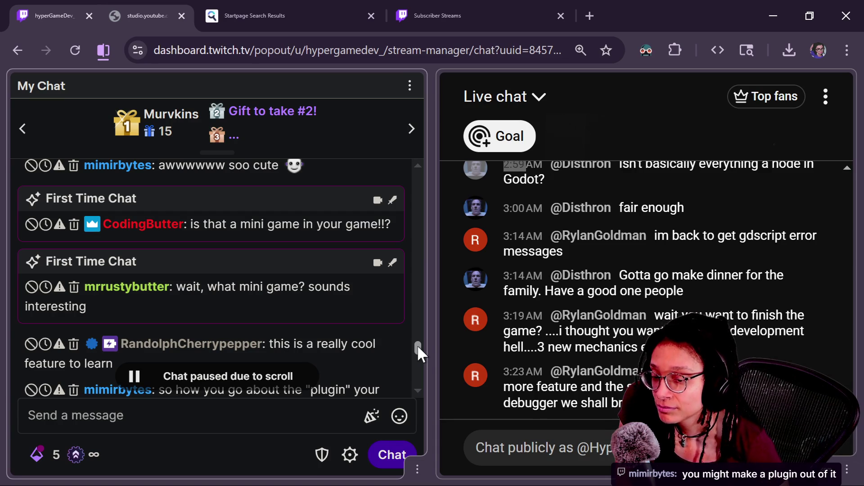
pyautogui.moveTo(417, 345); pyautogui.dragTo(417, 352)
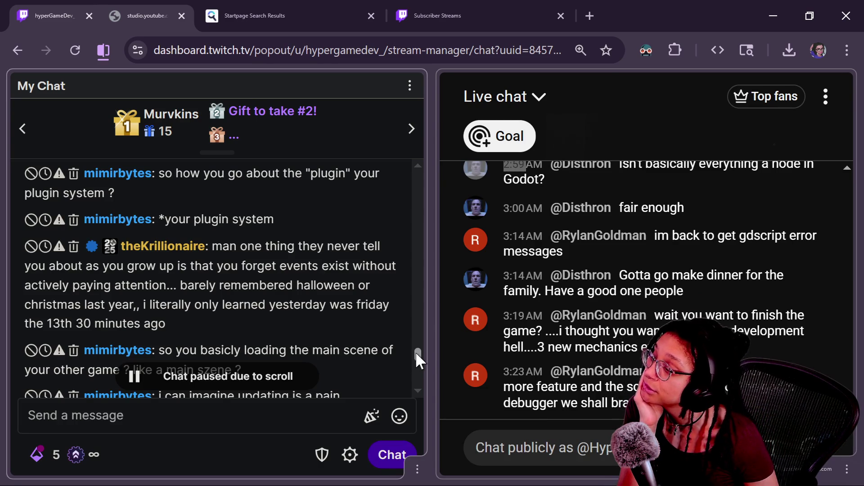
pyautogui.moveTo(417, 353); pyautogui.dragTo(417, 368)
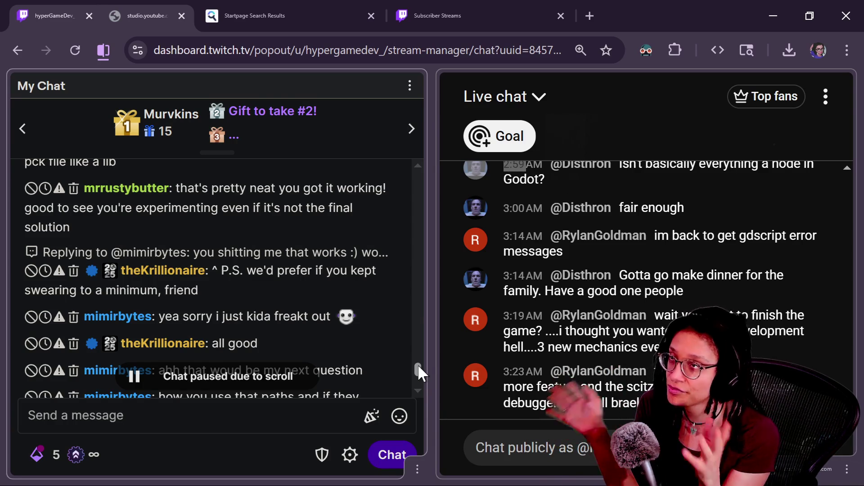
pyautogui.moveTo(417, 363); pyautogui.dragTo(417, 366)
pyautogui.scroll(-1, 417, 366)
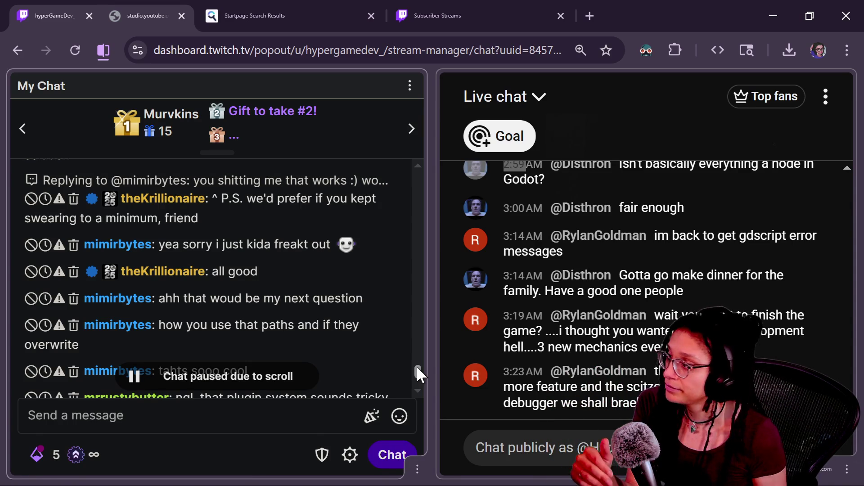
pyautogui.scroll(-1, 417, 366)
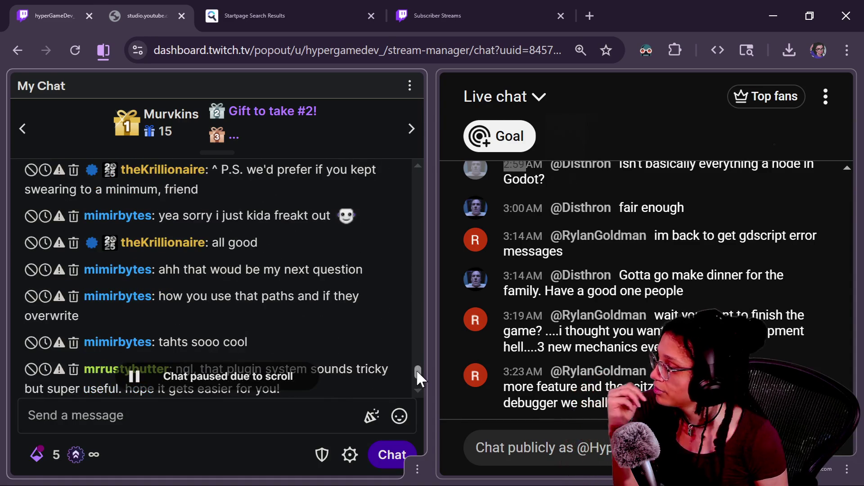
pyautogui.moveTo(417, 371); pyautogui.dragTo(417, 369)
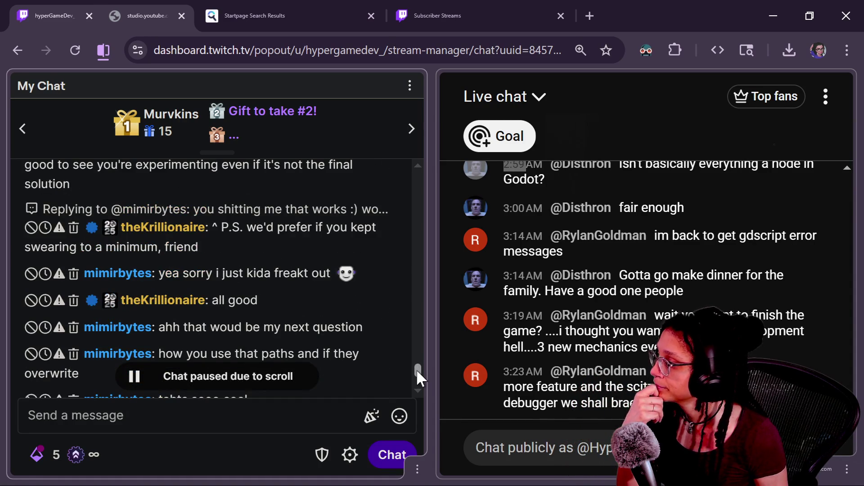
pyautogui.moveTo(417, 369); pyautogui.dragTo(415, 364)
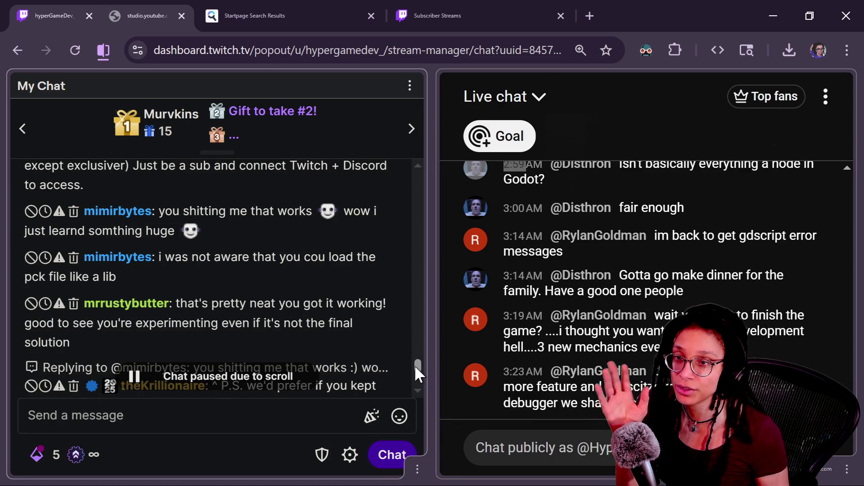
pyautogui.moveTo(415, 364); pyautogui.dragTo(415, 368)
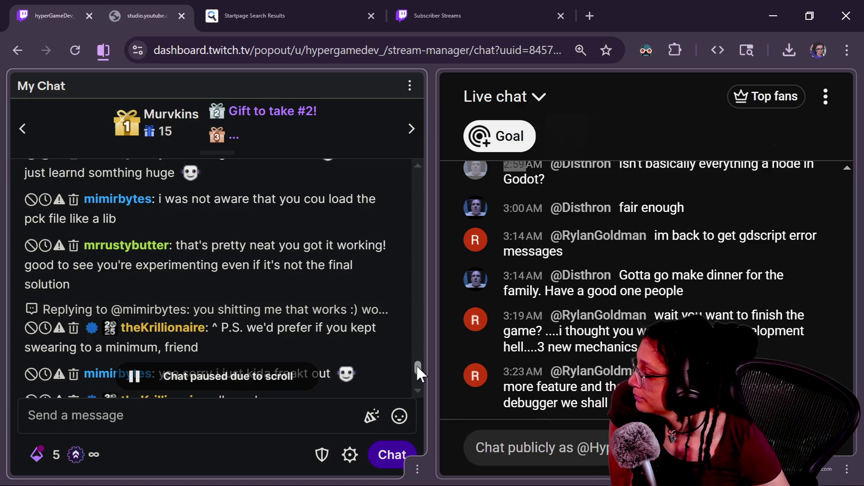
pyautogui.scroll(-1, 417, 366)
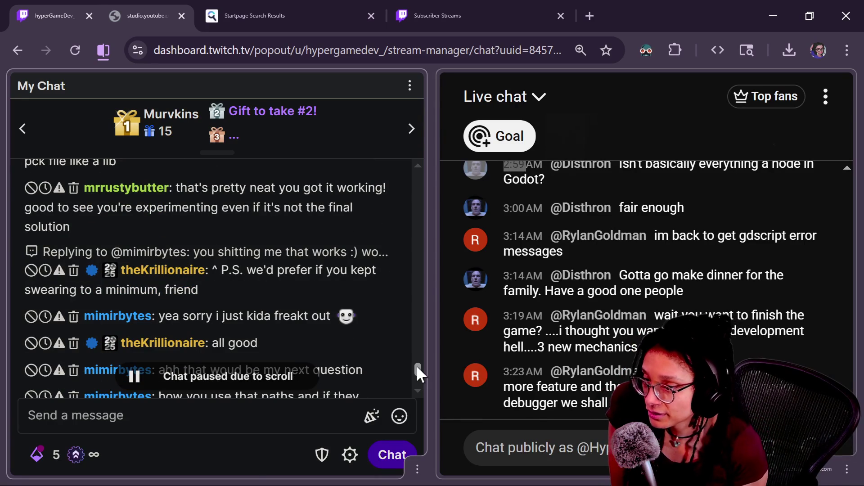
pyautogui.scroll(-4, 417, 366)
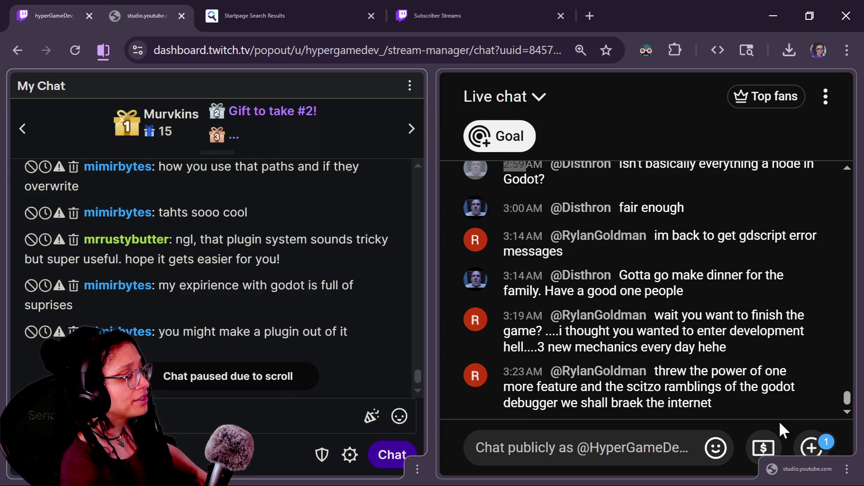
pyautogui.hotkey('alt', 'Tab')
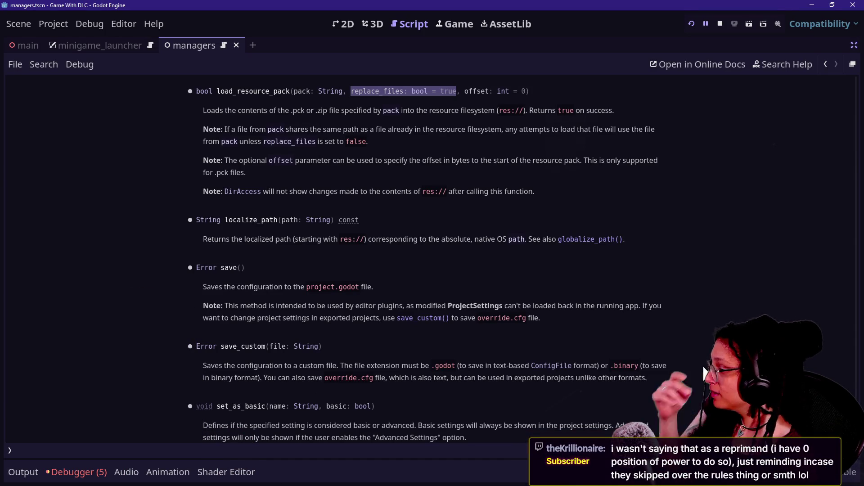
pyautogui.click(552, 175)
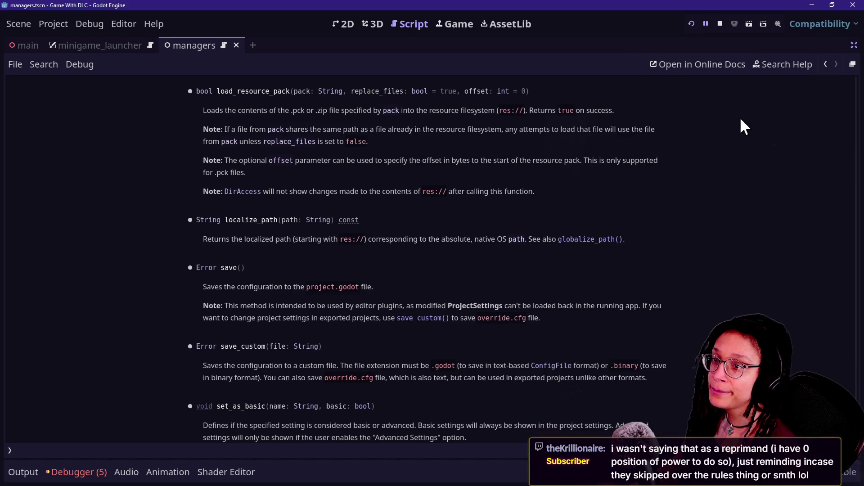
pyautogui.hotkey('alt', 'Tab')
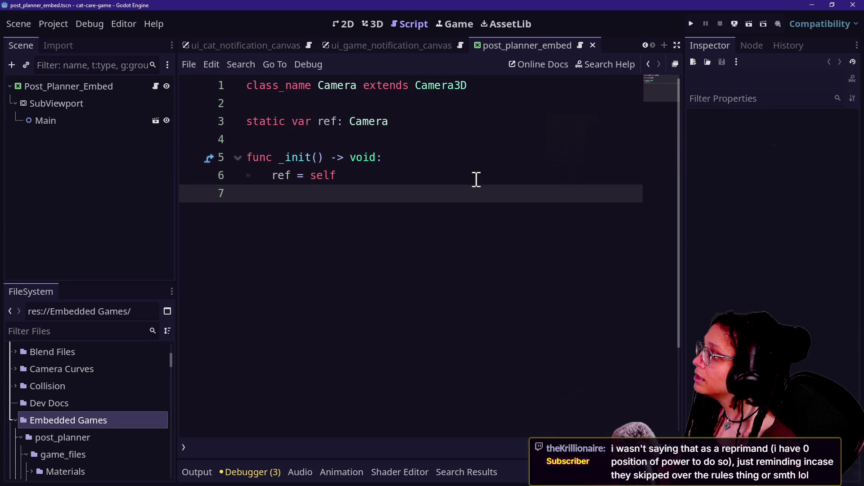
pyautogui.hotkey('alt', 'Tab')
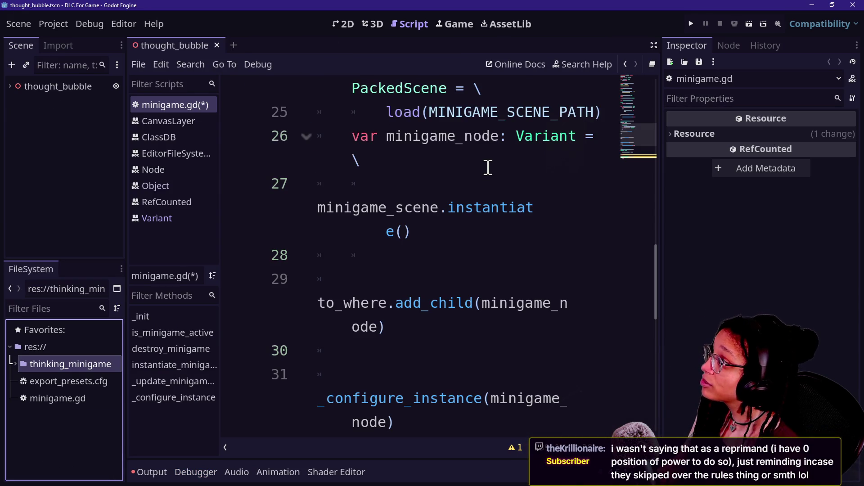
pyautogui.hotkey('ctrl', 'shift', 'F11')
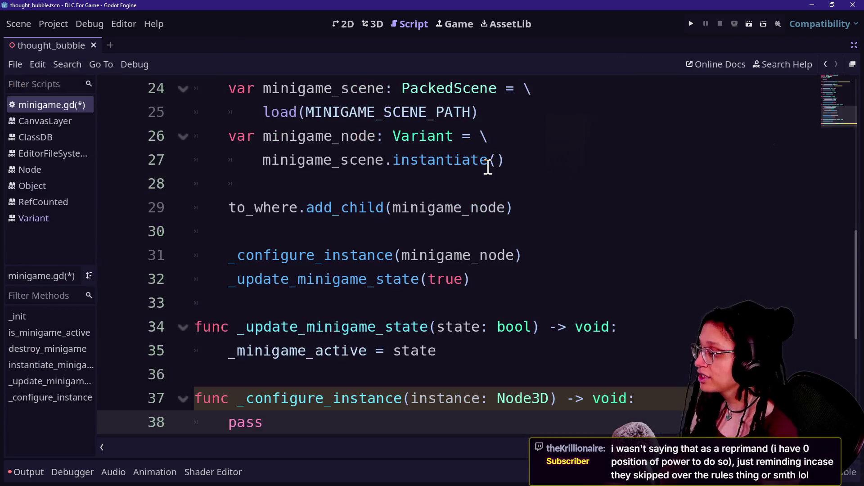
pyautogui.scroll(-2, 391, 299)
pyautogui.hotkey('shift', 'alt', 'o')
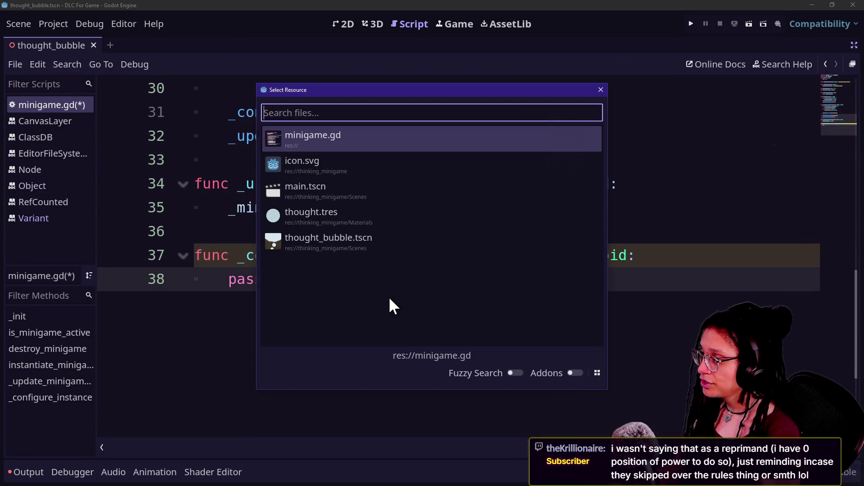
pyautogui.press('Escape')
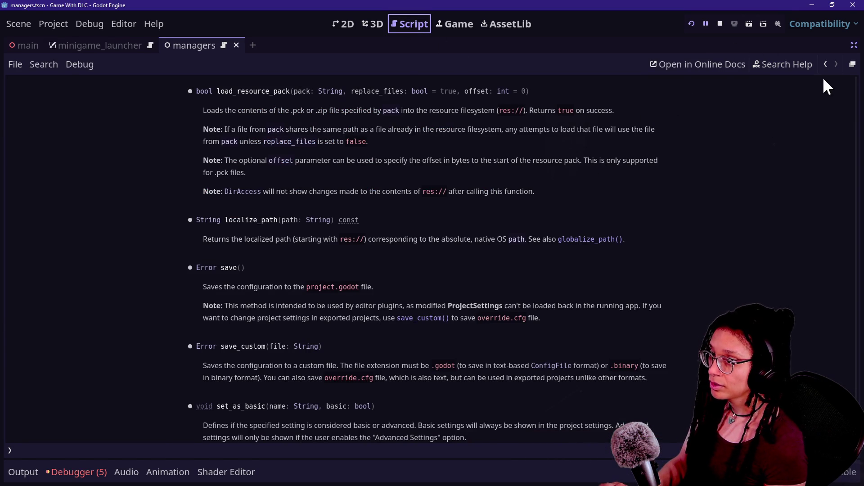
# Return to managers.gd and erase the pass placeholder on line 47 of _assign_3D_minigame_pos.
pyautogui.click(826, 64)
pyautogui.scroll(-4, 467, 273)
pyautogui.scroll(-3, 467, 272)
pyautogui.scroll(10, 397, 214)
pyautogui.scroll(-10, 398, 214)
pyautogui.click(361, 264)
pyautogui.click(365, 249)
pyautogui.press('BackSpace')
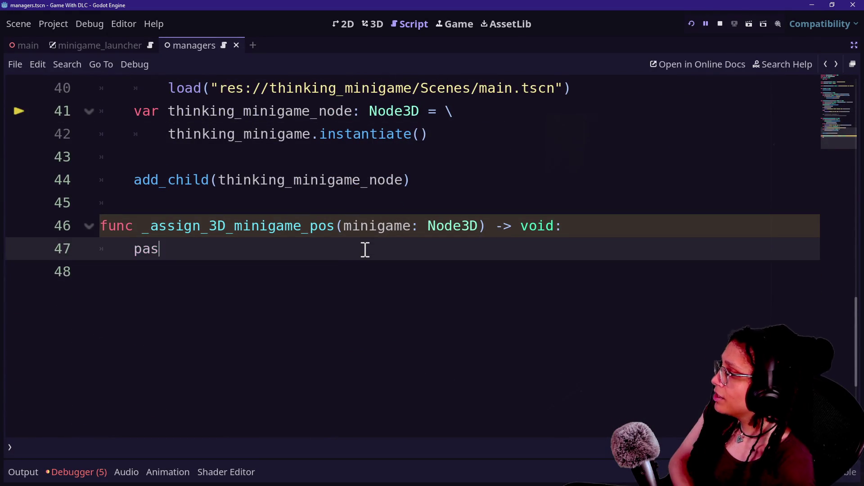
pyautogui.press('BackSpace')
pyautogui.press('BackSpace')
pyautogui.press('BackSpace')
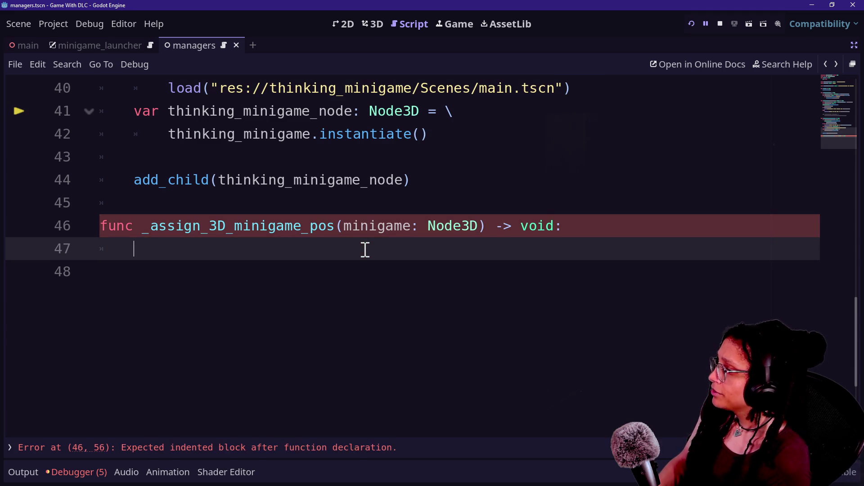
pyautogui.click(357, 226)
pyautogui.click(413, 249)
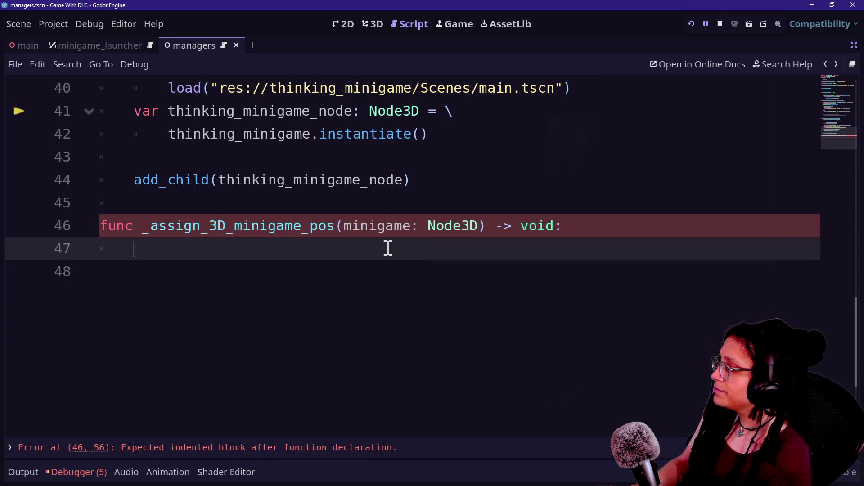
# Rename the parameter minigame to minigame_instance and use minigame_instance on line 47.
pyautogui.click(408, 229)
pyautogui.write('_instance')
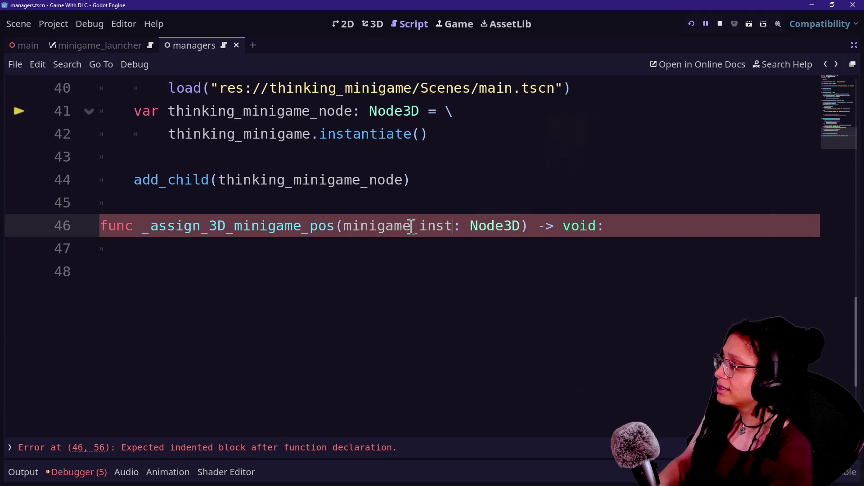
pyautogui.press('Down')
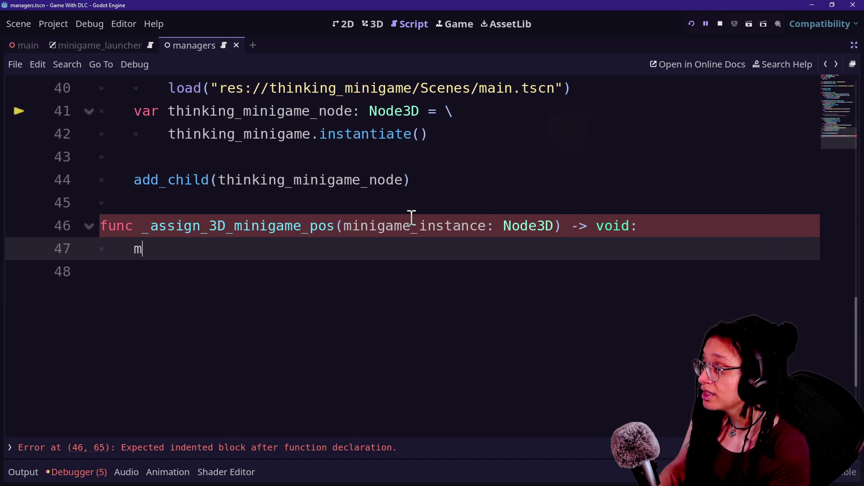
pyautogui.press('BackSpace')
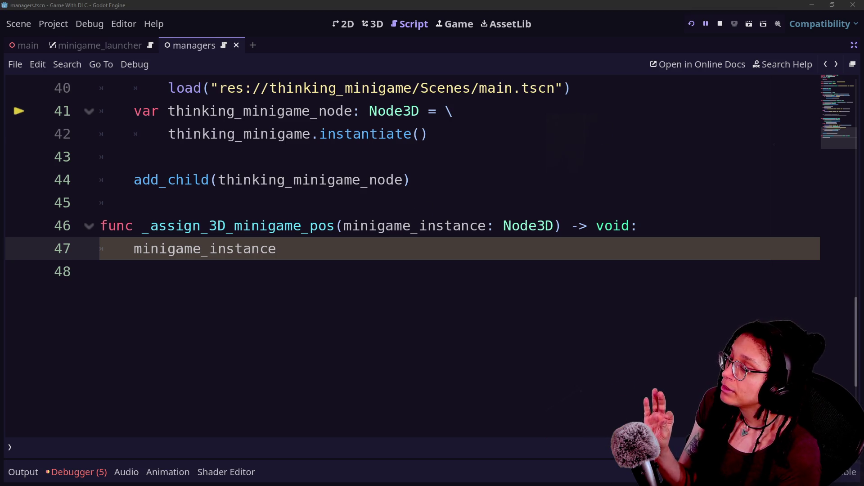
pyautogui.doubleClick(484, 257)
pyautogui.click(484, 256)
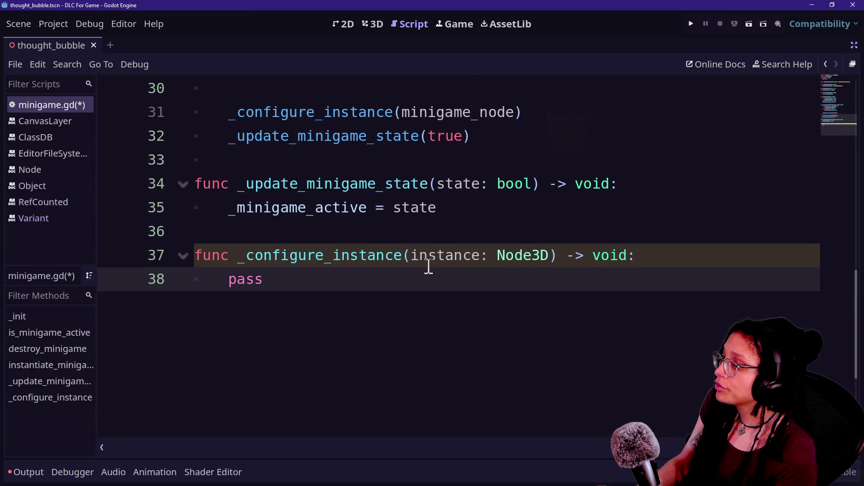
# Retype pass in _configure_instance, briefly comment out lines 37–38, then undo it.
pyautogui.press('BackSpace')
pyautogui.press('BackSpace')
pyautogui.press('BackSpace')
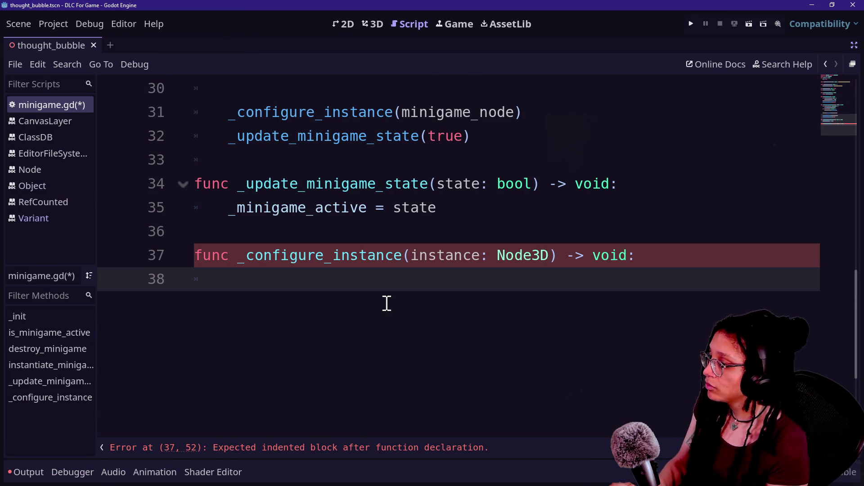
pyautogui.write('pass')
pyautogui.doubleClick(363, 286)
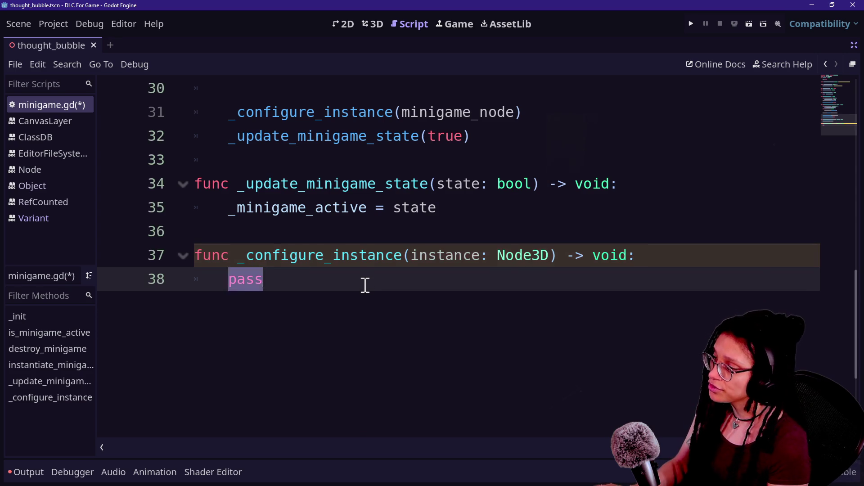
pyautogui.moveTo(363, 285); pyautogui.dragTo(332, 234)
pyautogui.scroll(2, 332, 234)
pyautogui.click(345, 242)
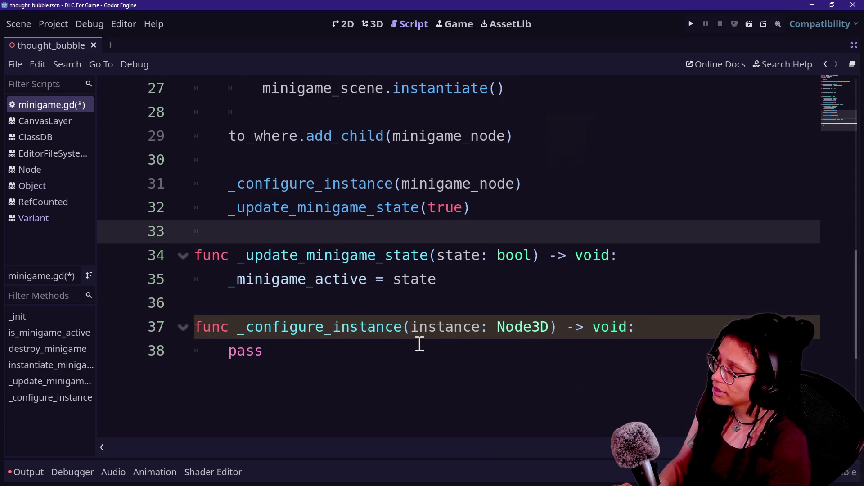
pyautogui.click(358, 351)
pyautogui.click(405, 331)
pyautogui.click(411, 358)
pyautogui.keyDown('shift'); pyautogui.click(407, 331); pyautogui.keyUp('shift')
pyautogui.hotkey('ctrl', 'k')
pyautogui.click(407, 332)
pyautogui.hotkey('ctrl', 'z')
pyautogui.click(444, 335)
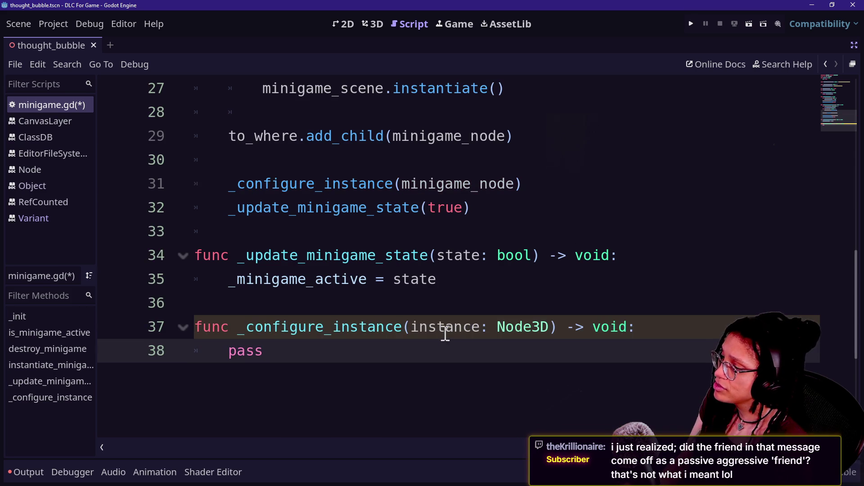
# Rename _configure_instance's parameter to _instance and save minigame.gd.
pyautogui.click(410, 328)
pyautogui.write('_')
pyautogui.hotkey('ctrl', 's')
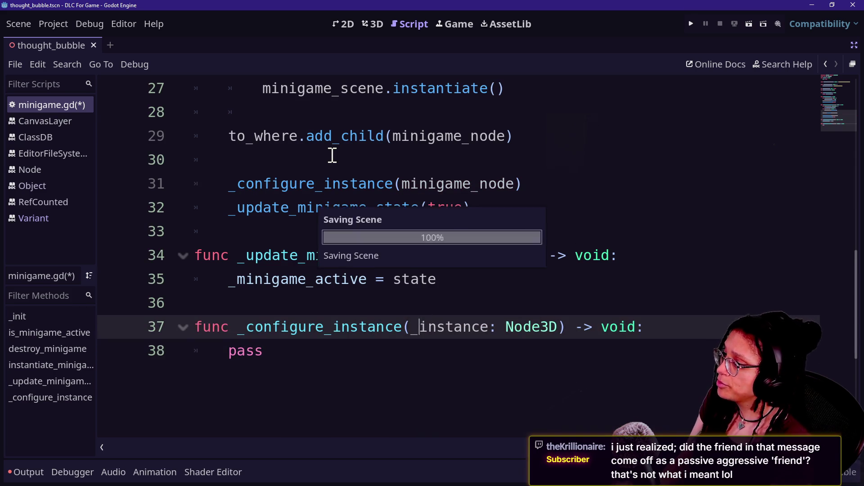
# Add a blank line after the MINIGAME_SCENE_PATH constant on line 9.
pyautogui.scroll(10, 332, 155)
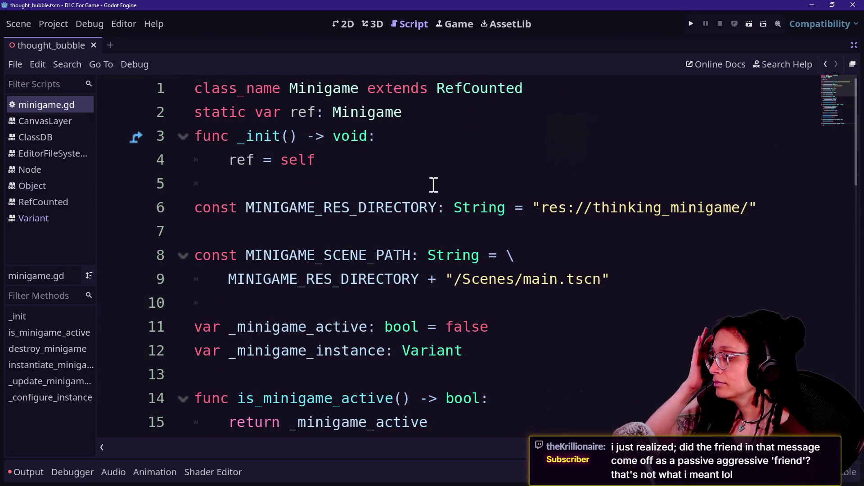
pyautogui.scroll(-2, 541, 302)
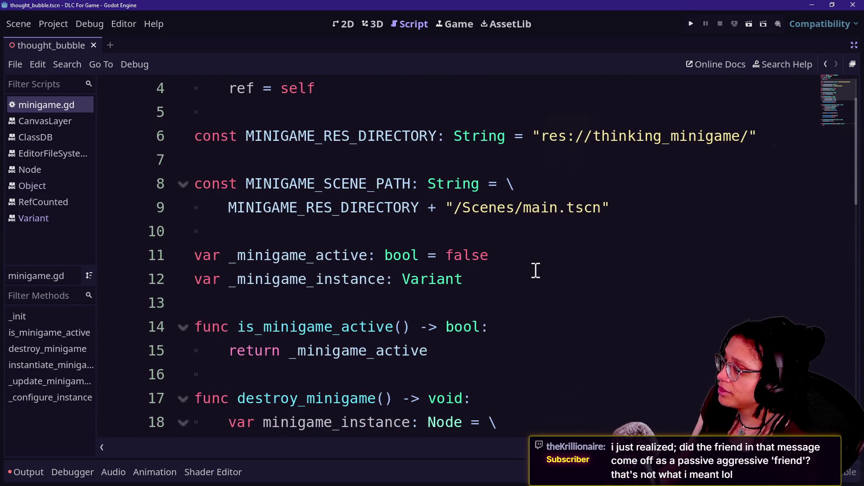
pyautogui.click(557, 286)
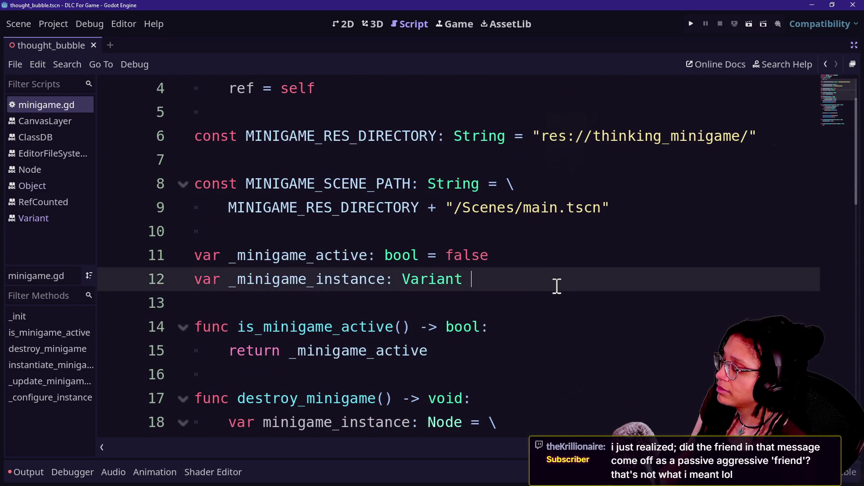
pyautogui.moveTo(702, 221); pyautogui.dragTo(700, 212)
pyautogui.click(701, 212)
pyautogui.press('Return')
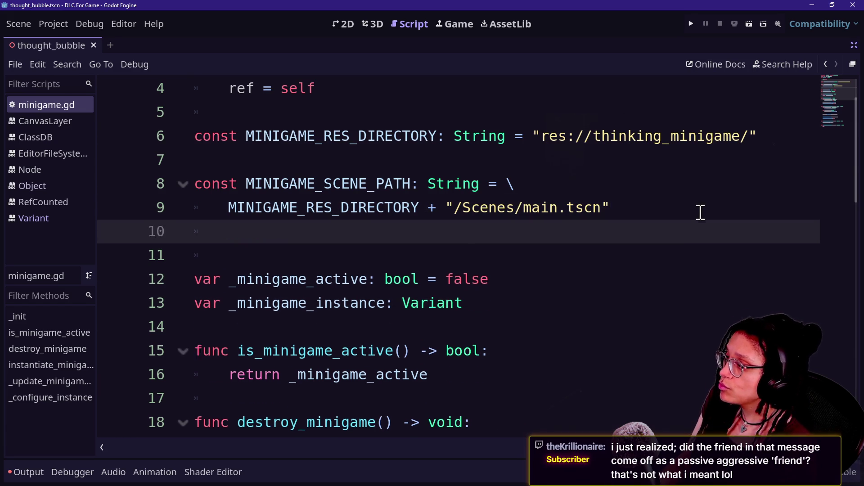
# Start a const declaration on line 11, trying names like INSTANCE_CALLBACK and CALLBACKS_ON_LOA.
pyautogui.press('Return')
pyautogui.write('const')
pyautogui.press('BackSpace')
pyautogui.press('BackSpace')
pyautogui.press('BackSpace')
pyautogui.press('BackSpace')
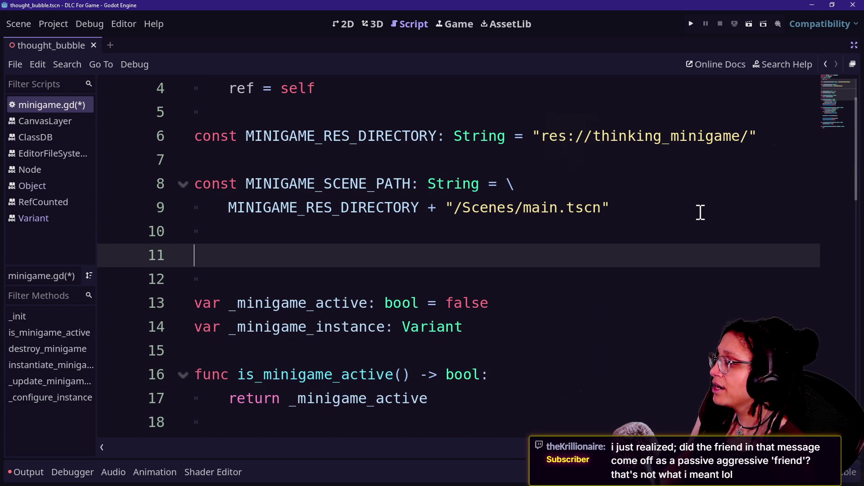
pyautogui.write('v')
pyautogui.press('BackSpace')
pyautogui.write('c')
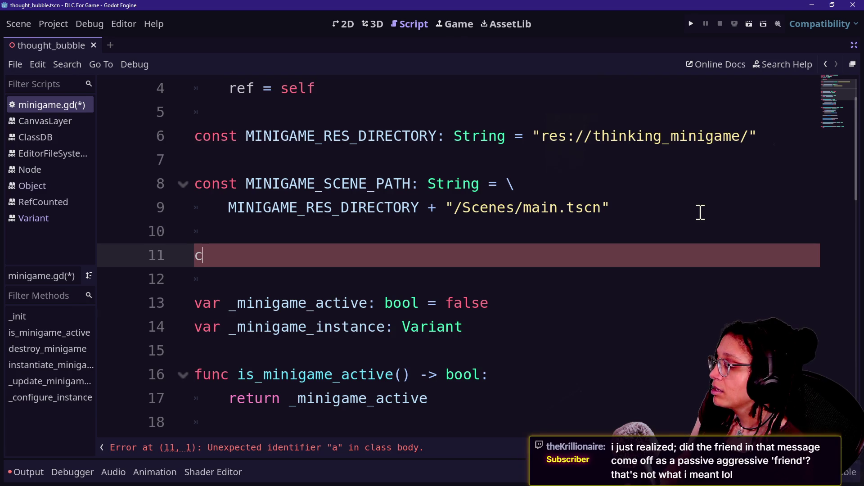
pyautogui.write('onst')
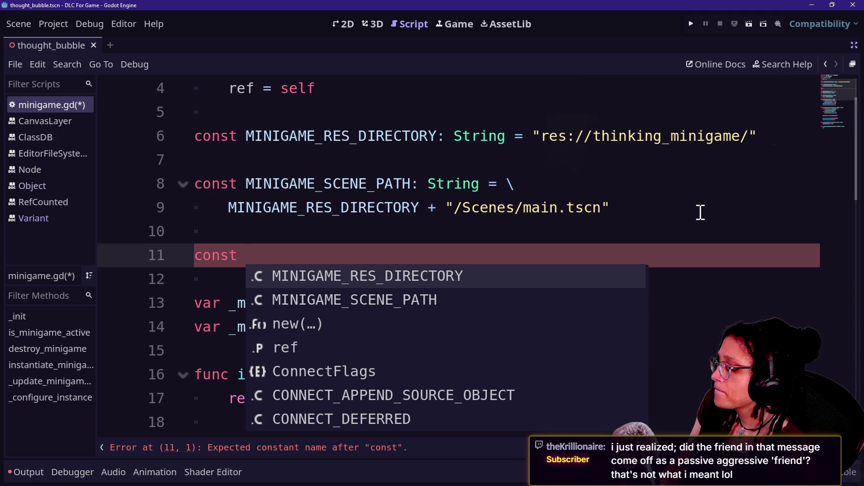
pyautogui.write('C')
pyautogui.press('Escape')
pyautogui.press('BackSpace')
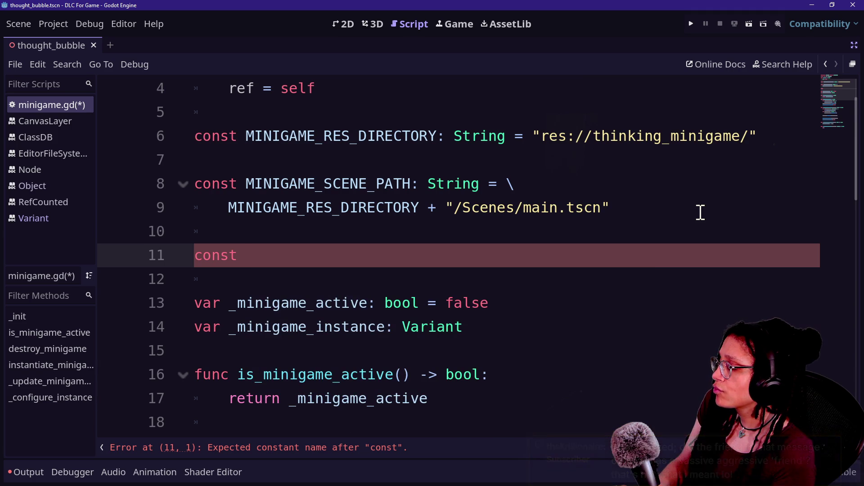
pyautogui.write('INS')
pyautogui.press('BackSpace')
pyautogui.press('BackSpace')
pyautogui.press('BackSpace')
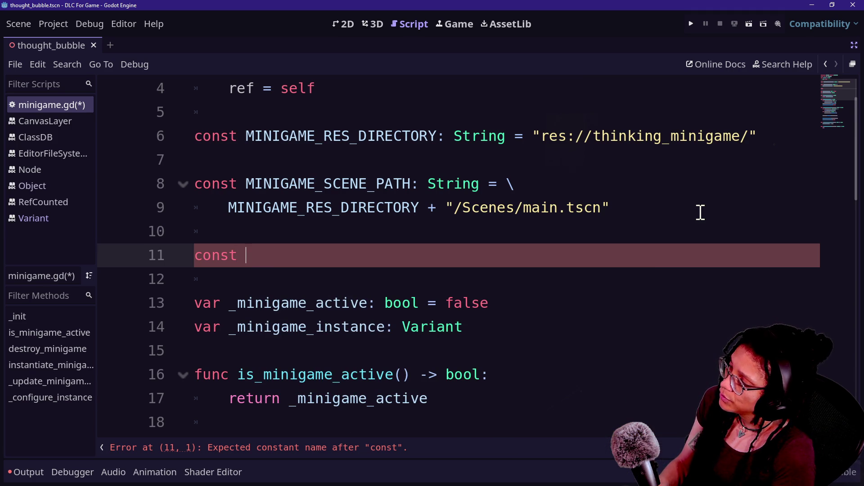
pyautogui.write('INSTANCE_CALLBACKS')
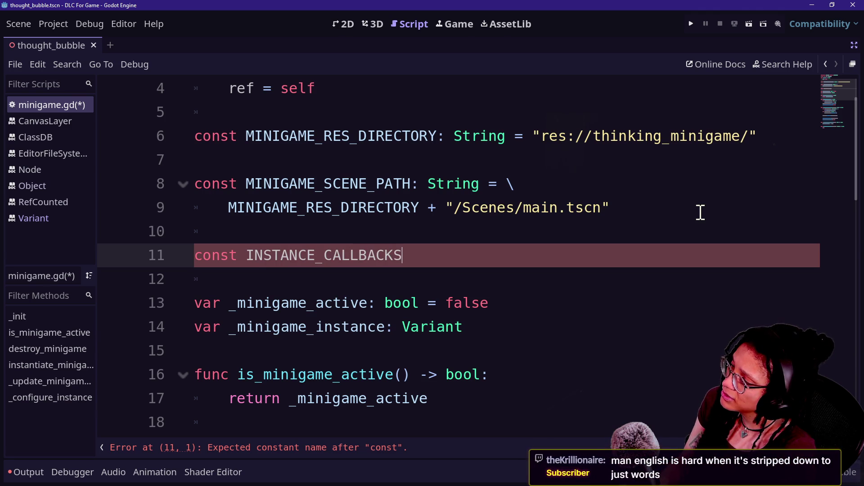
pyautogui.press('BackSpace')
pyautogui.press('BackSpace')
pyautogui.press('BackSpace')
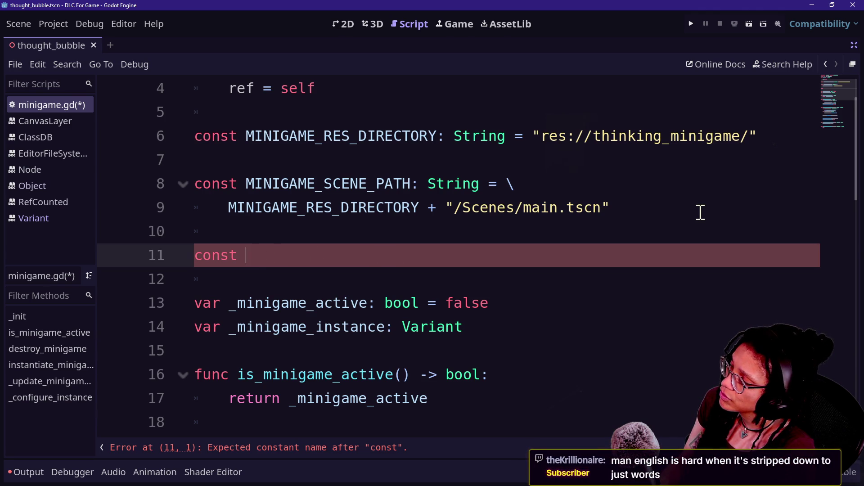
pyautogui.write('CALLBACKS_ON_LOA')
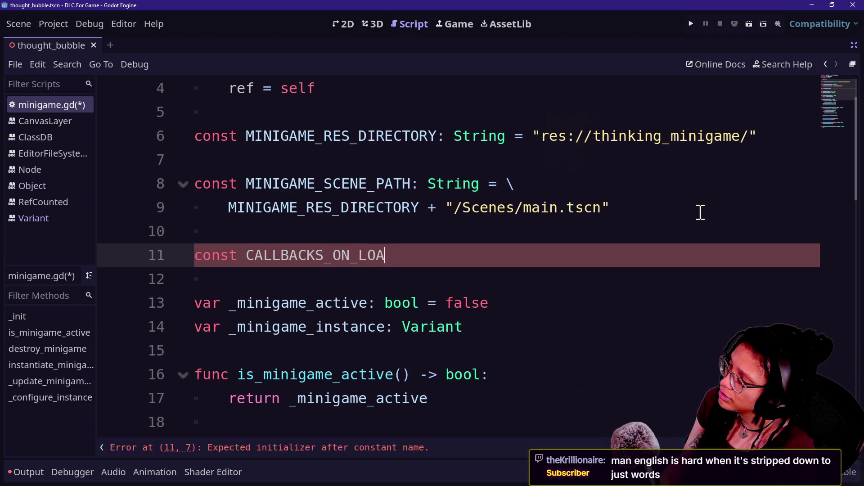
pyautogui.press('BackSpace')
pyautogui.press('BackSpace')
pyautogui.press('BackSpace')
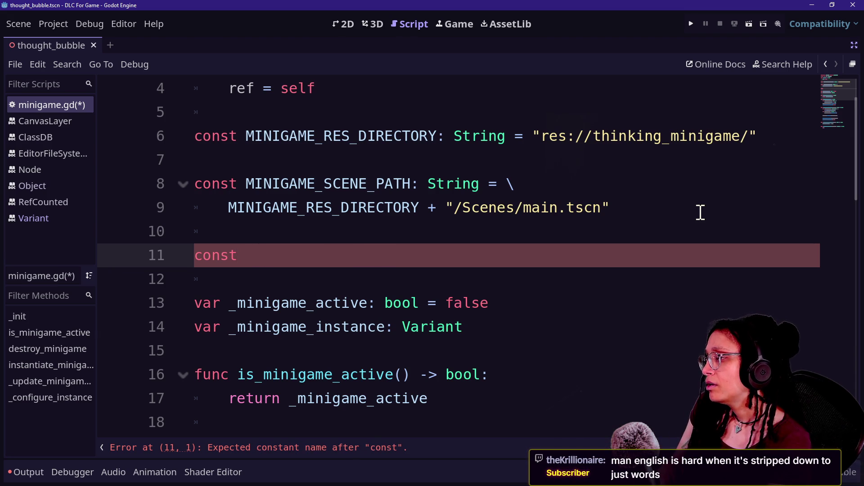
# Keep revising the constant name (CALLBACKS_UPON_EXITS, CALLBACKS_WHEN_INSTANCED) and enlarge the code text.
pyautogui.write('CONST')
pyautogui.write('ANTS_UPON')
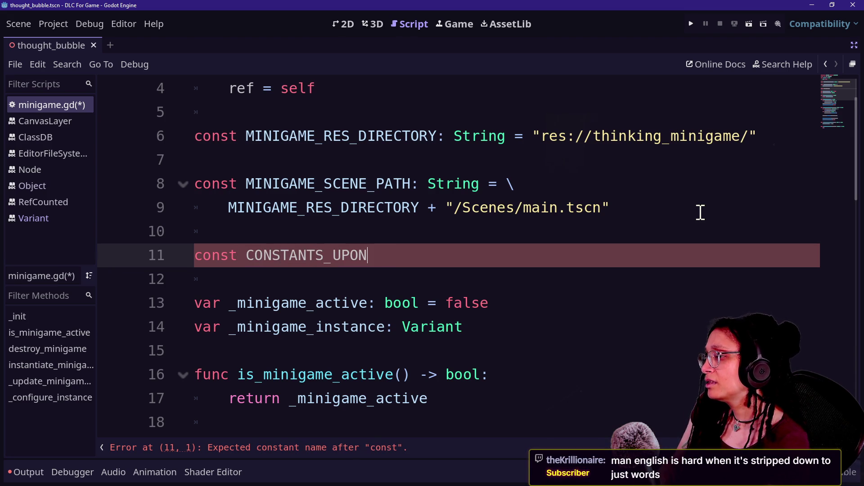
pyautogui.press('BackSpace')
pyautogui.press('BackSpace')
pyautogui.press('BackSpace')
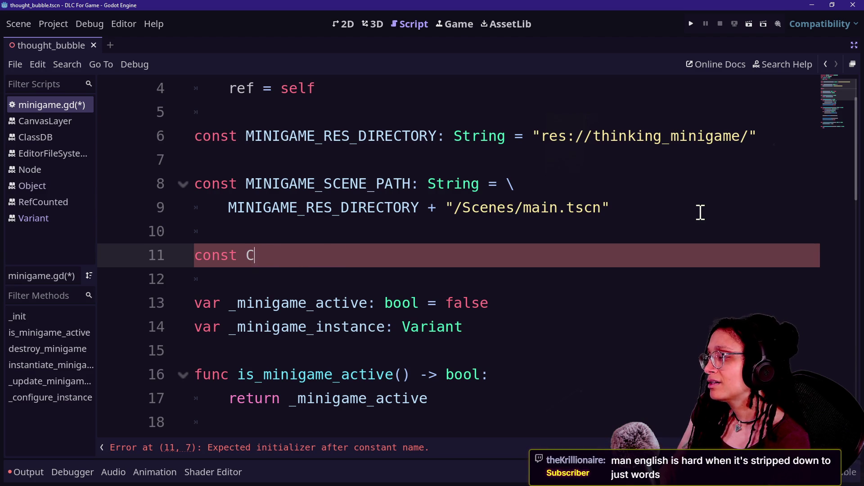
pyautogui.press('BackSpace')
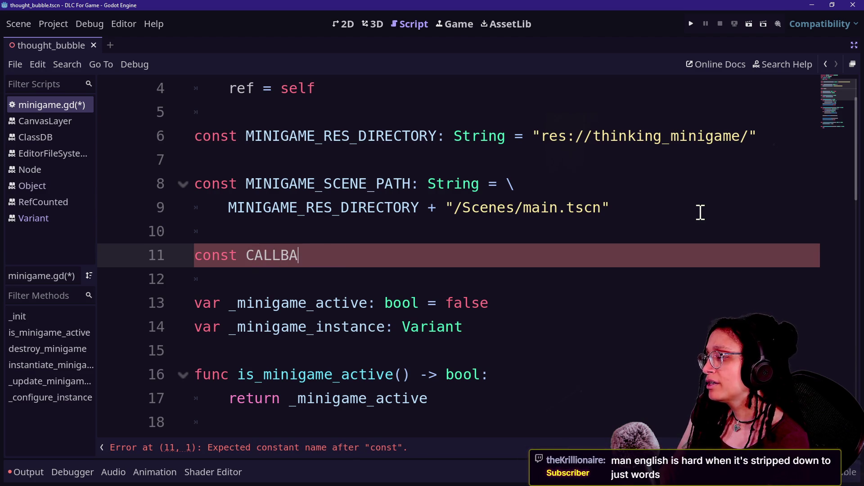
pyautogui.write('CKS_')
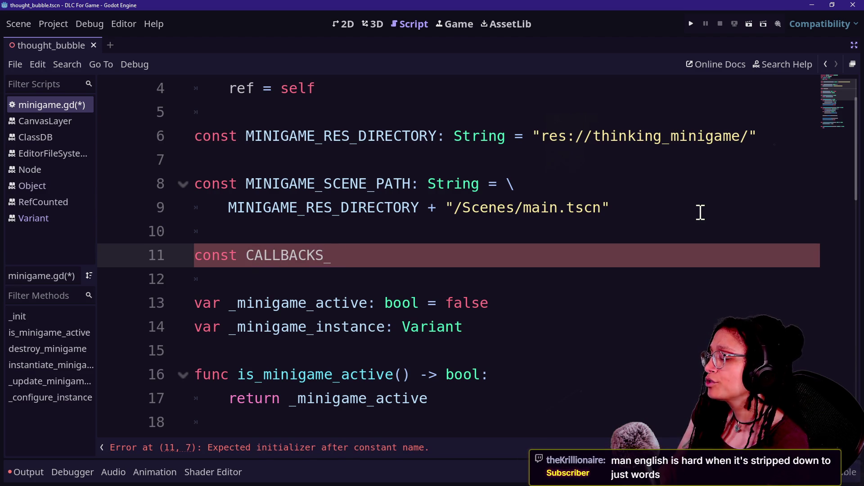
pyautogui.write('UPON_EXITS')
pyautogui.press('BackSpace')
pyautogui.press('BackSpace')
pyautogui.press('BackSpace')
pyautogui.hotkey('ctrl', '=')
pyautogui.press('BackSpace')
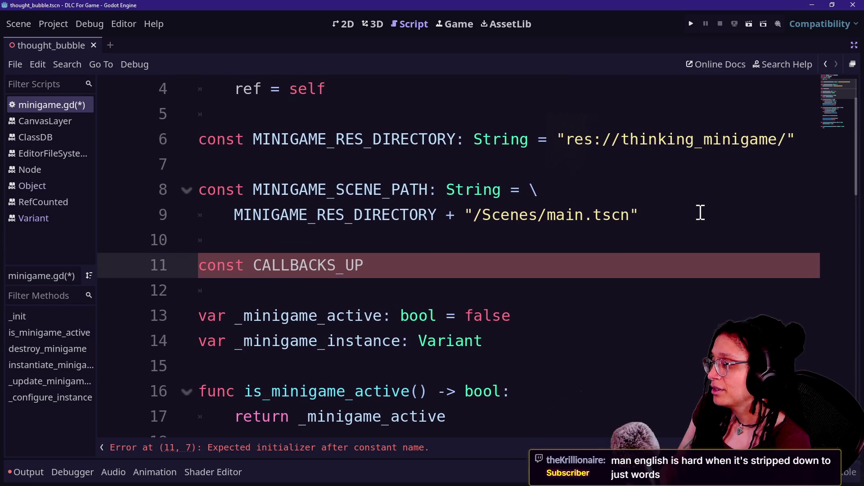
pyautogui.write('WHEN_INSTANCED')
pyautogui.press('BackSpace')
pyautogui.press('BackSpace')
pyautogui.press('BackSpace')
pyautogui.write('INSTANCE')
pyautogui.press('BackSpace')
pyautogui.press('BackSpace')
pyautogui.press('BackSpace')
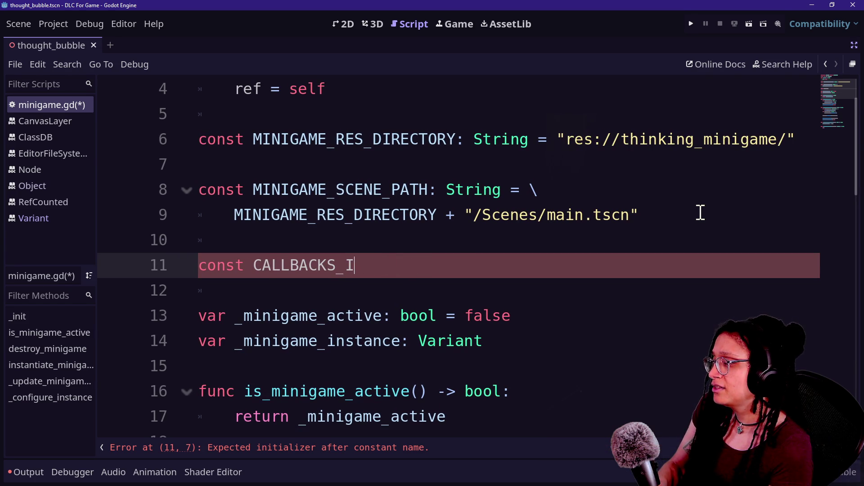
# Finish the declaration as CALLBACKS_ON_CREATION: Array[Callable] = [ ] across lines 11–12.
pyautogui.write('ON_')
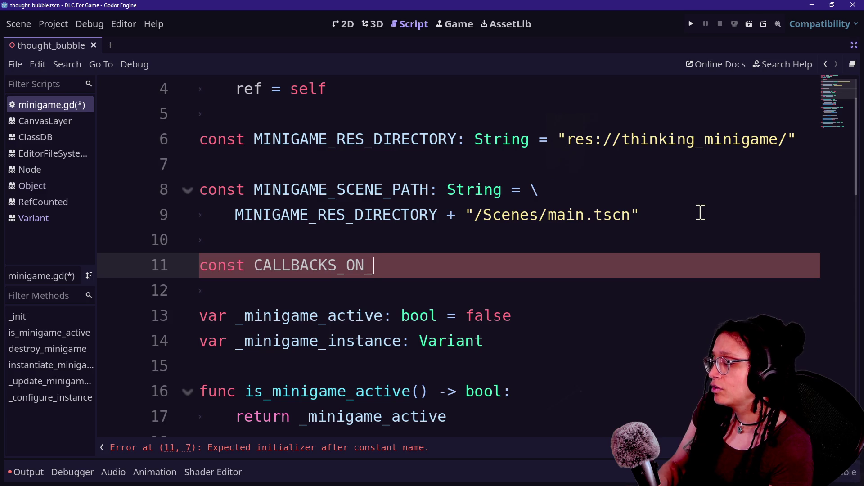
pyautogui.write('CREATION')
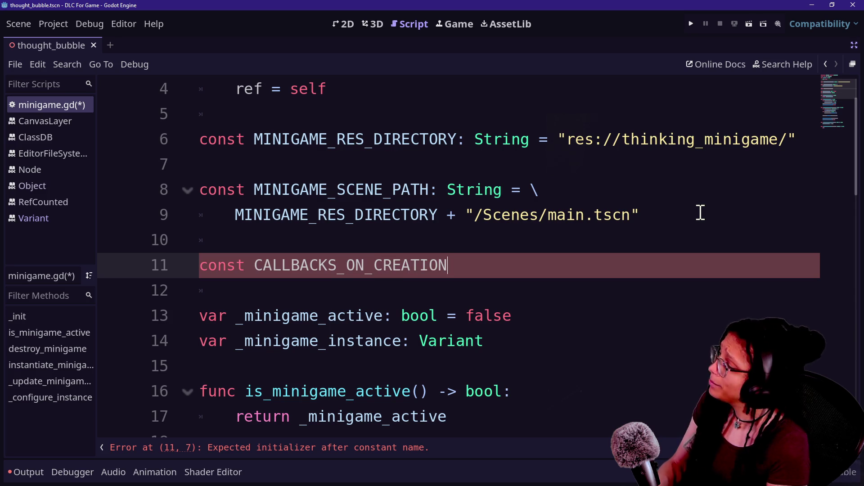
pyautogui.write(': Array[')
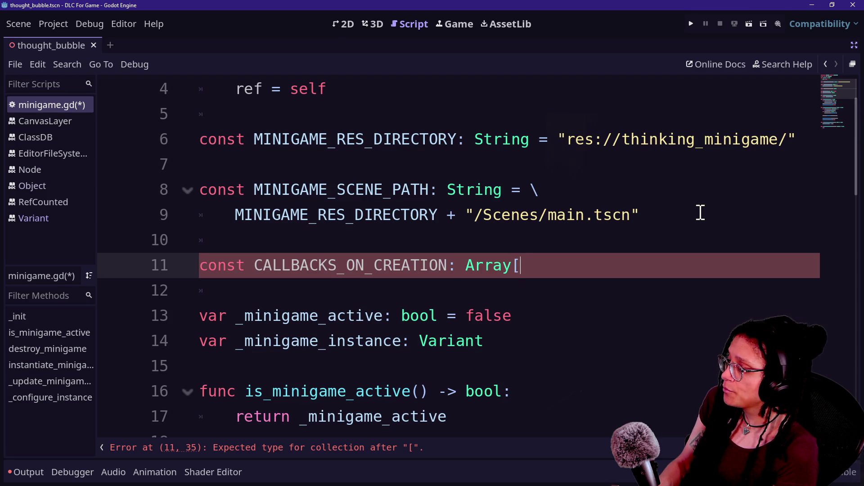
pyautogui.write('Ca')
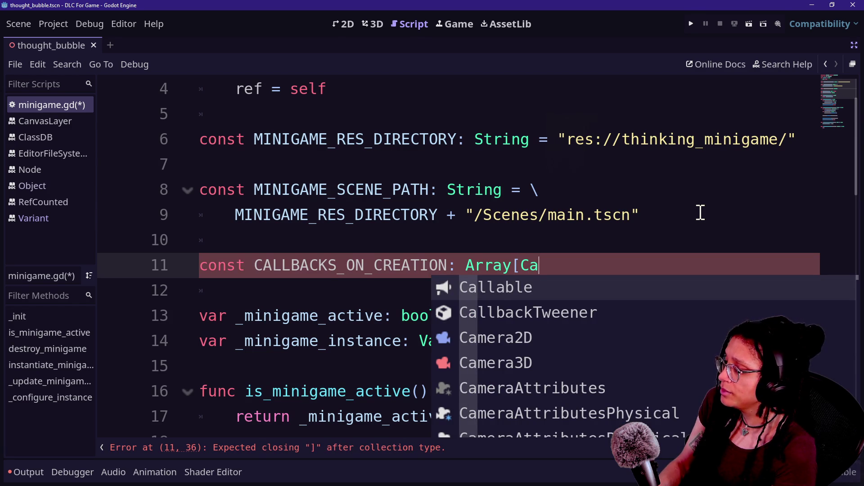
pyautogui.write('llb')
pyautogui.press('BackSpace')
pyautogui.write('a')
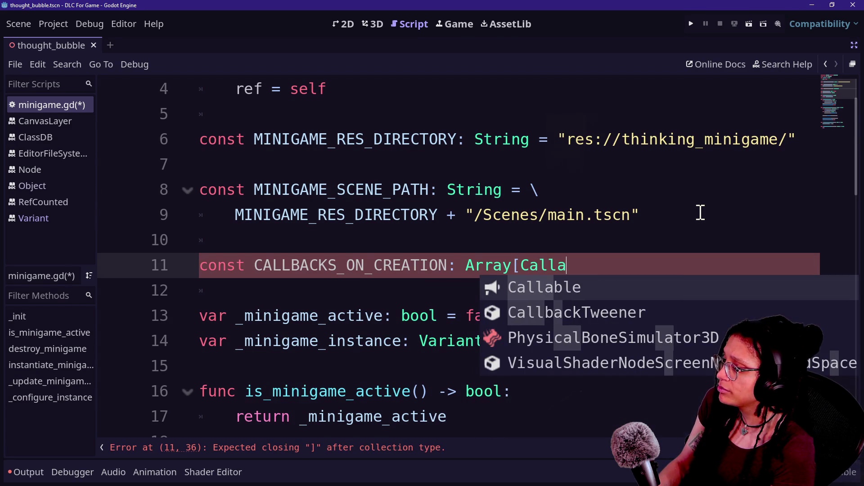
pyautogui.press('Return')
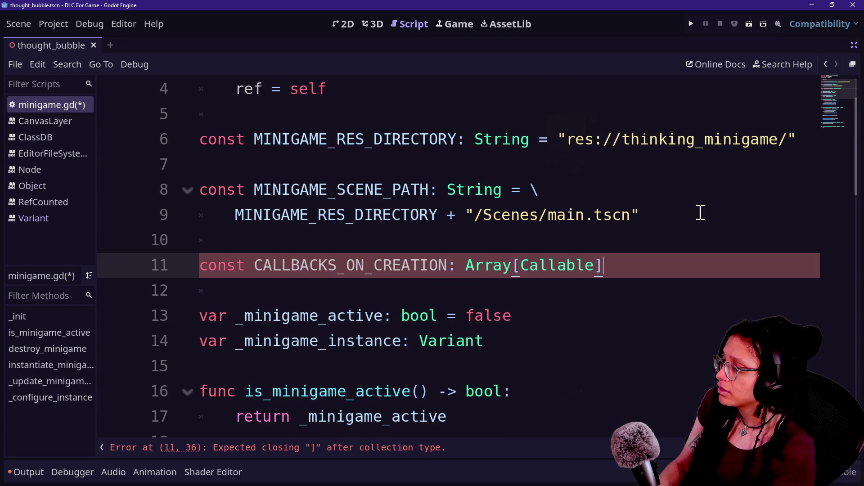
pyautogui.write(' = [')
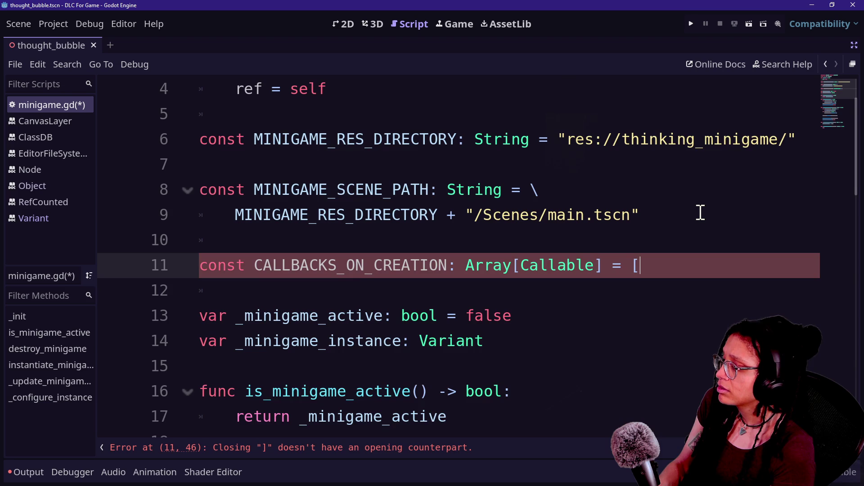
pyautogui.press('Return')
pyautogui.write(']')
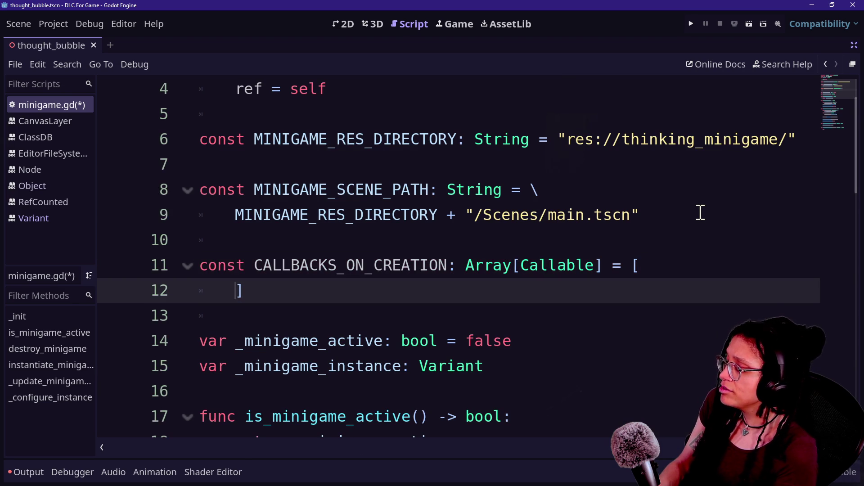
# Open the Callable class reference from the constant's type annotation.
pyautogui.moveTo(698, 214); pyautogui.dragTo(798, 140)
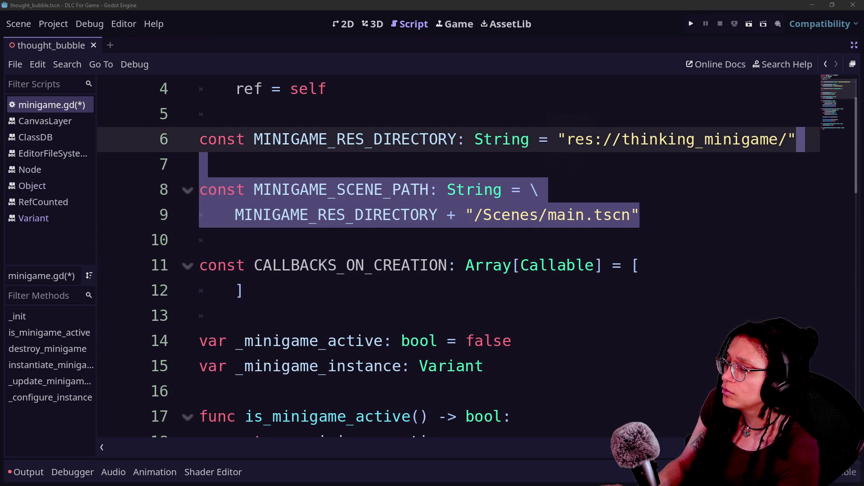
pyautogui.click(549, 265)
pyautogui.moveTo(563, 266)
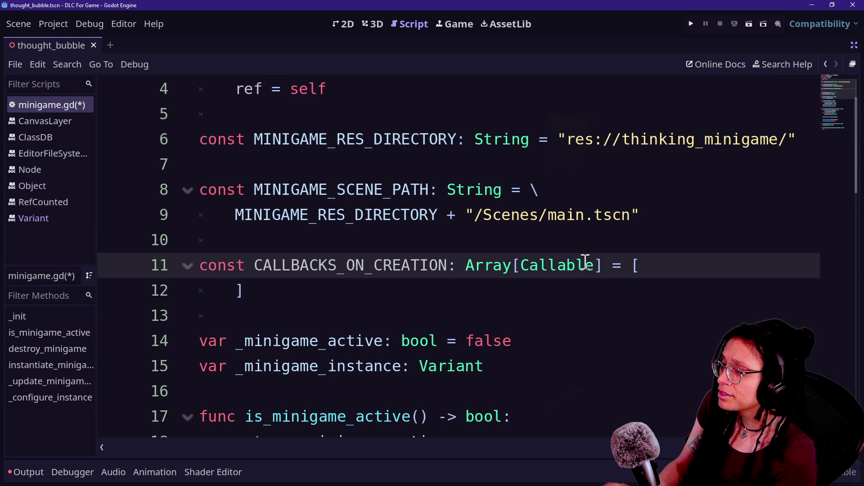
pyautogui.keyDown('ctrl'); pyautogui.click(576, 271); pyautogui.keyUp('ctrl')
pyautogui.scroll(-2, 476, 256)
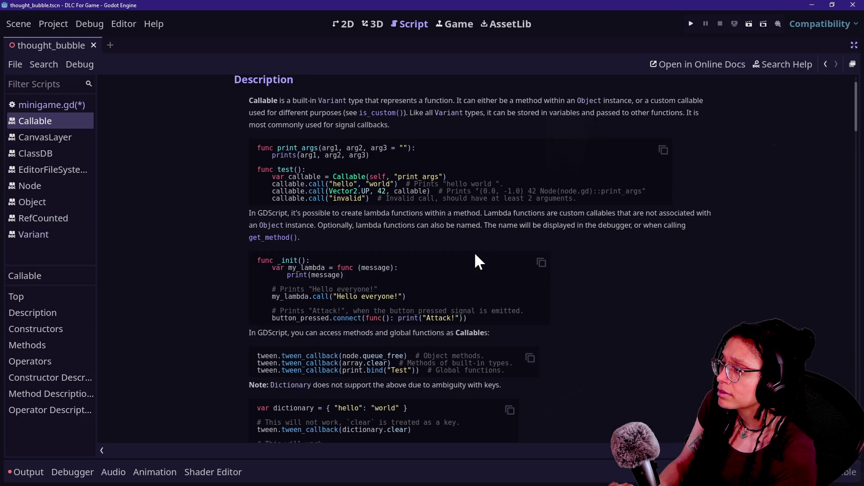
pyautogui.scroll(-5, 476, 255)
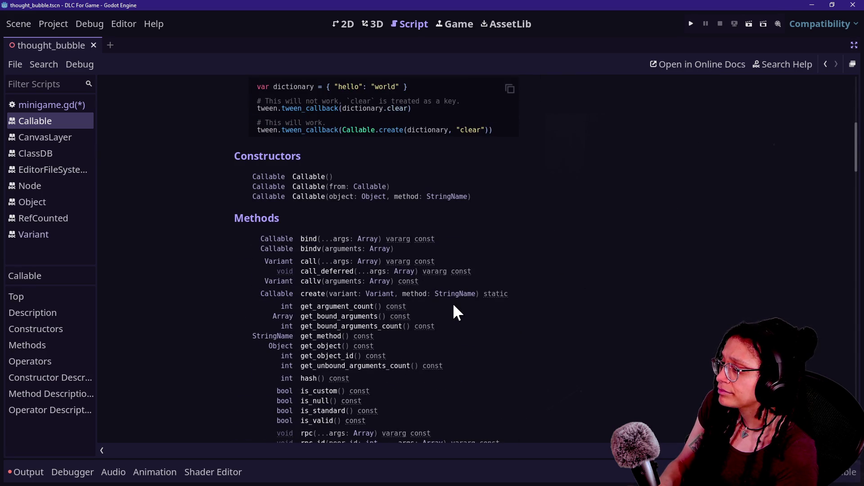
pyautogui.scroll(-1, 394, 302)
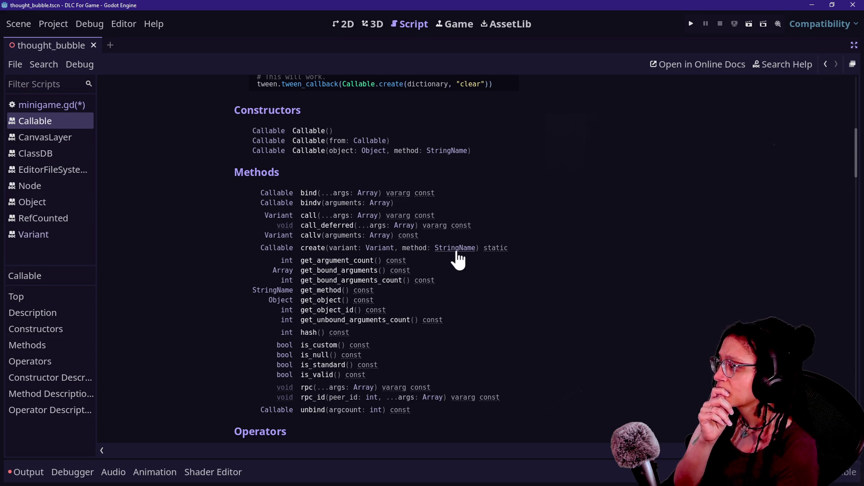
pyautogui.click(854, 45)
pyautogui.click(652, 45)
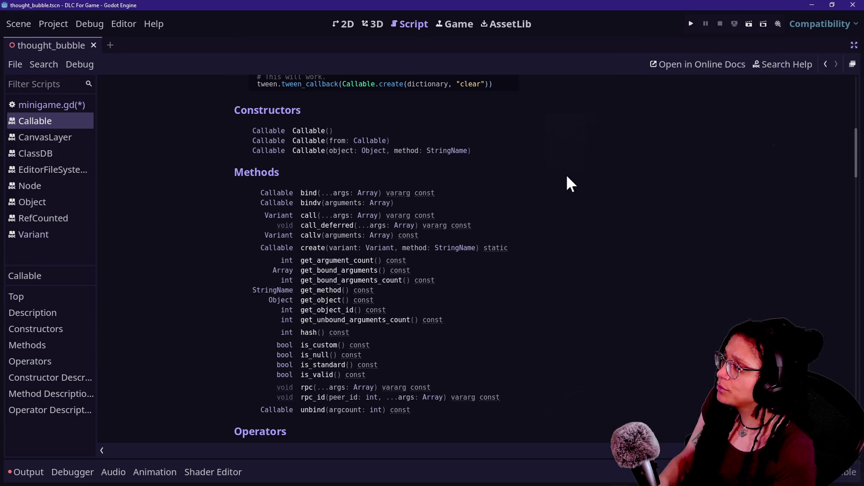
pyautogui.click(68, 104)
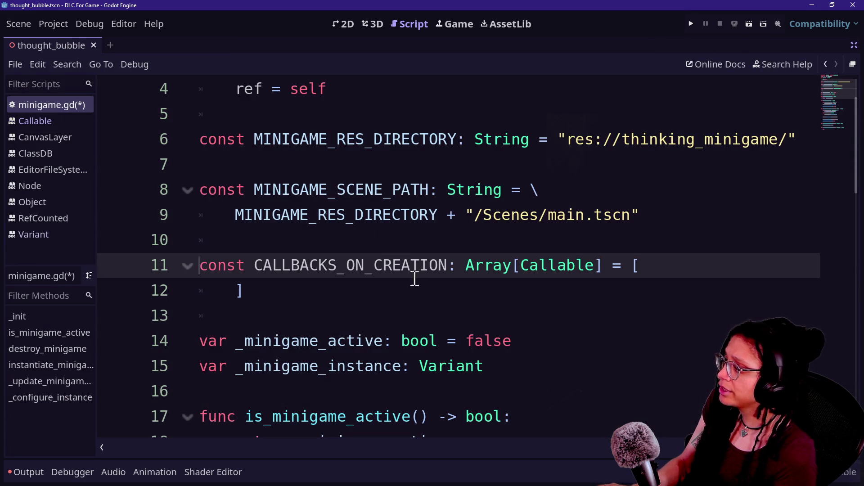
# Rename the constant through several variants to CALLBACK_STRINGS_ON_CREATION.
pyautogui.click(343, 288)
pyautogui.click(336, 265)
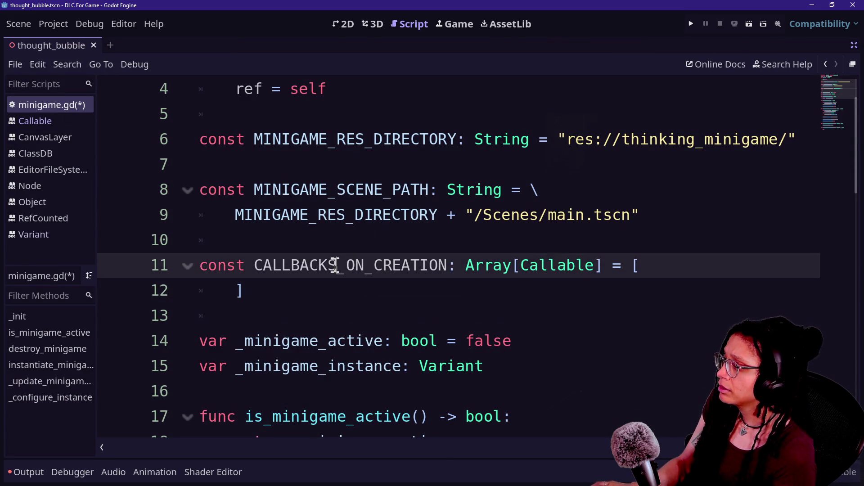
pyautogui.press('BackSpace')
pyautogui.write('_STRINGS')
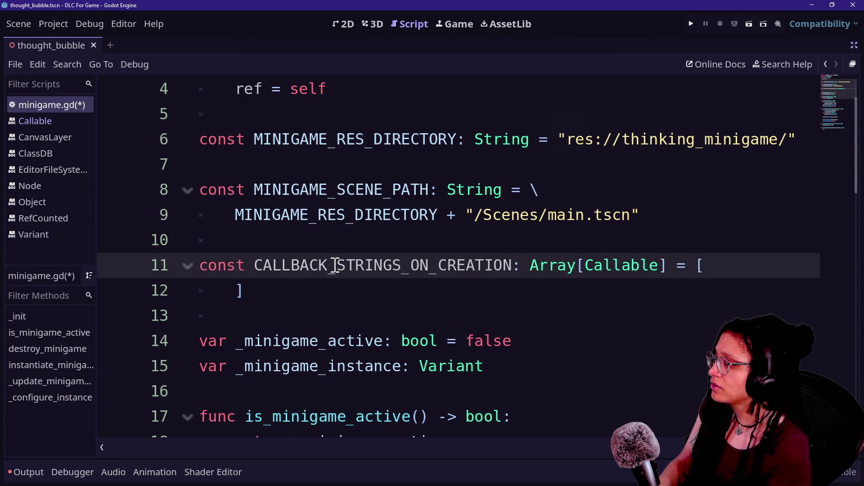
pyautogui.press('Delete')
pyautogui.press('Delete')
pyautogui.press('Delete')
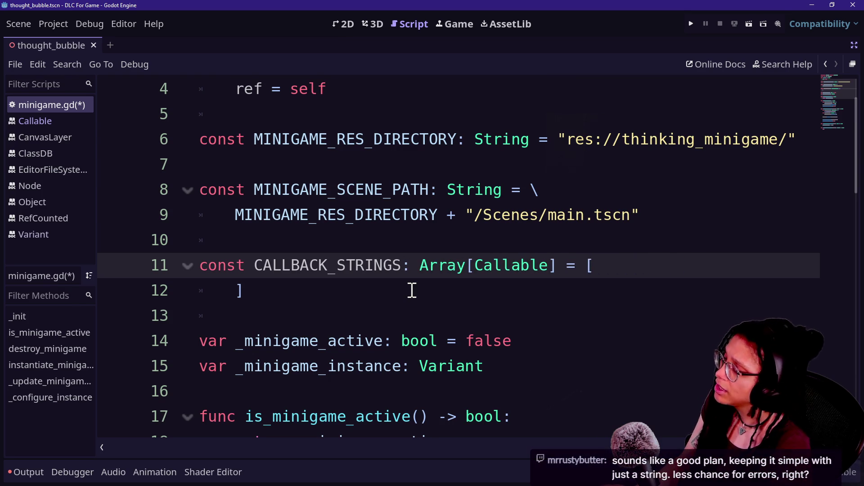
pyautogui.write('_')
pyautogui.write('CREATED')
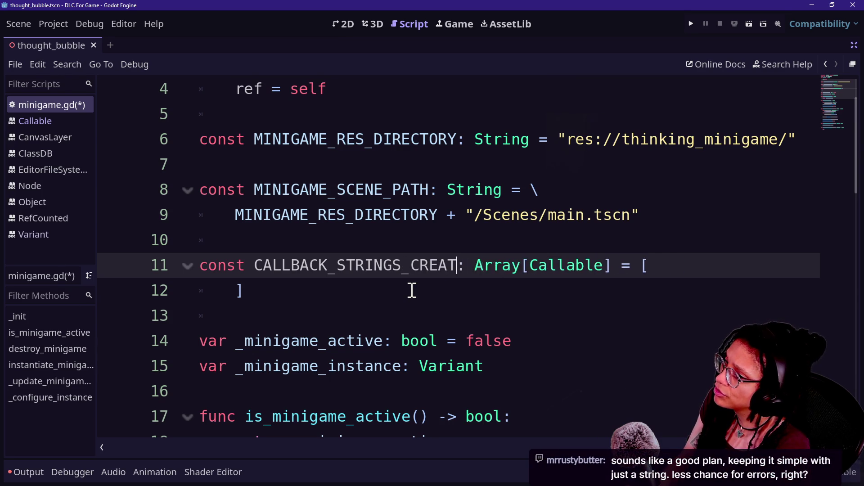
pyautogui.press('BackSpace')
pyautogui.press('BackSpace')
pyautogui.press('BackSpace')
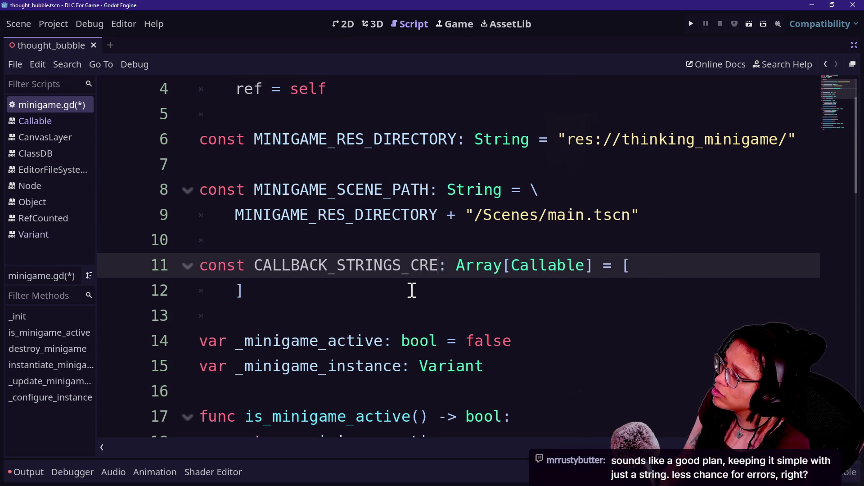
pyautogui.write('IN')
pyautogui.press('BackSpace')
pyautogui.press('BackSpace')
pyautogui.write('ON_LOAD')
pyautogui.click(412, 290)
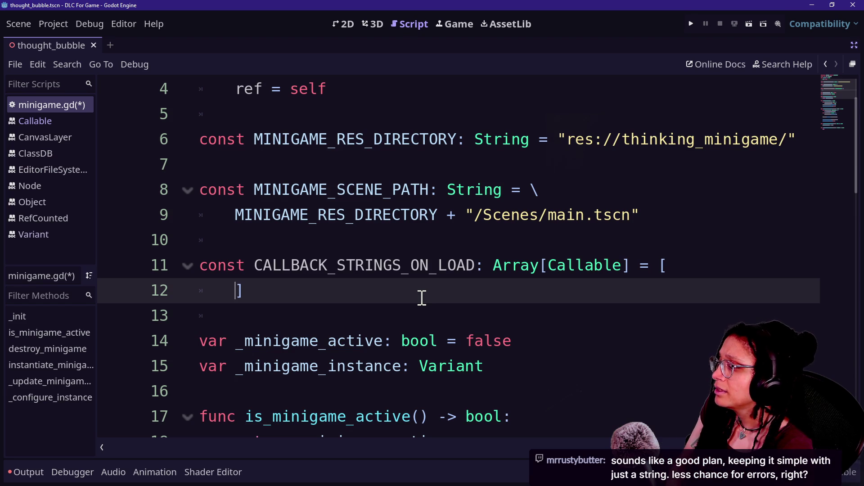
pyautogui.click(478, 265)
pyautogui.press('BackSpace')
pyautogui.press('BackSpace')
pyautogui.press('BackSpace')
pyautogui.write('_')
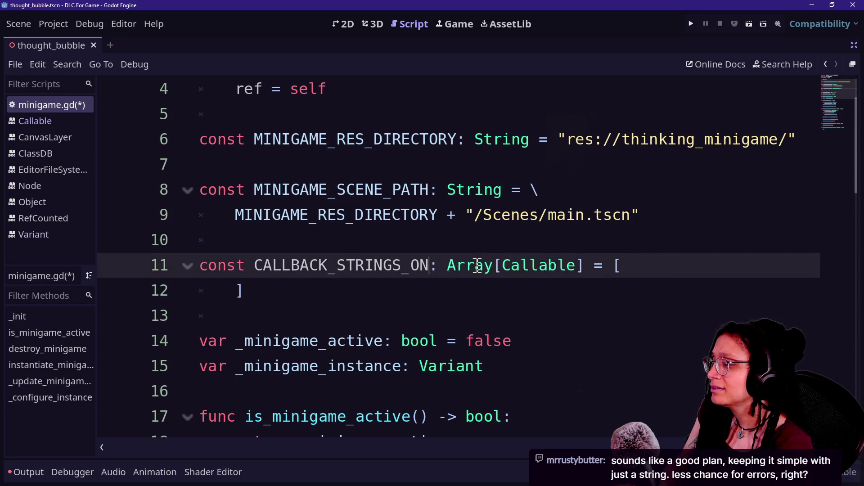
pyautogui.write('CREATION')
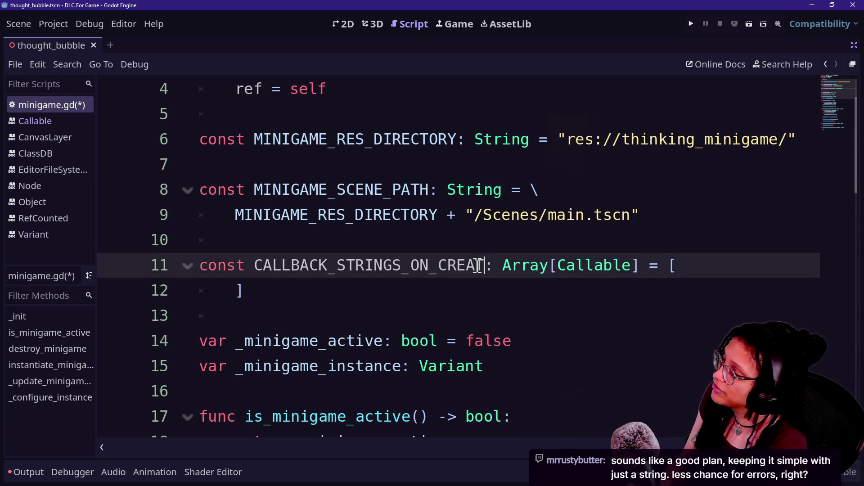
# Begin a string entry "_ inside the empty array before the closing bracket.
pyautogui.click(238, 292)
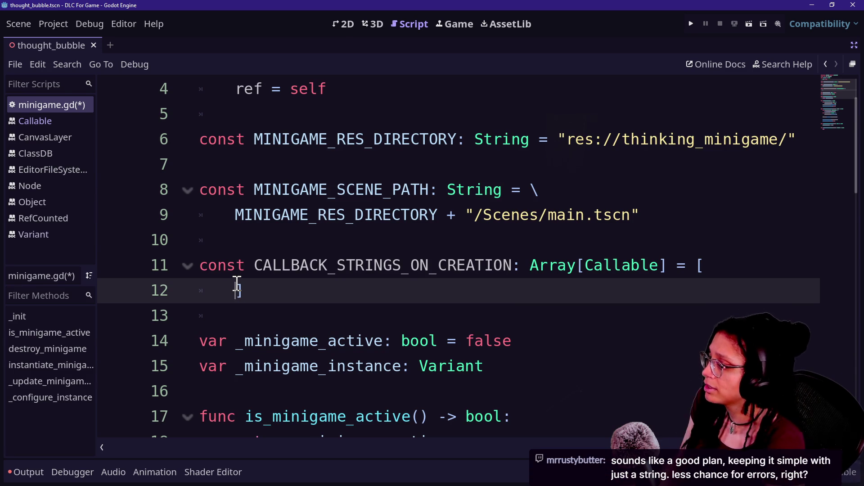
pyautogui.moveTo(409, 345)
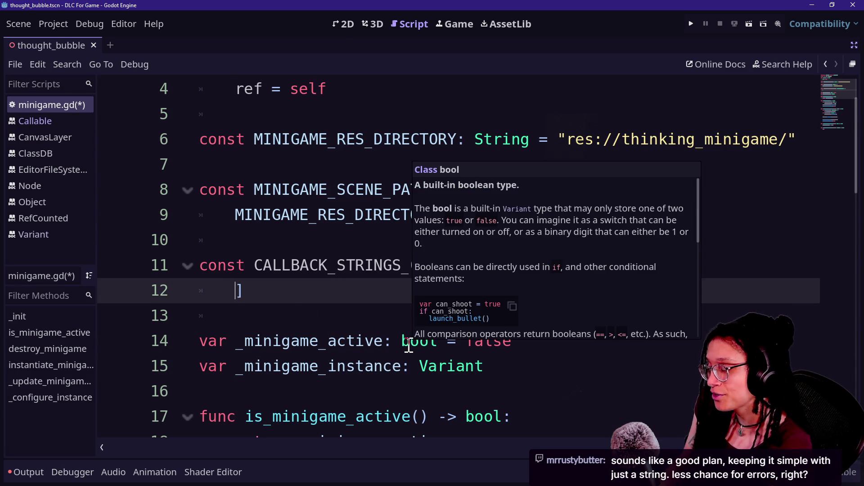
pyautogui.write('"_')
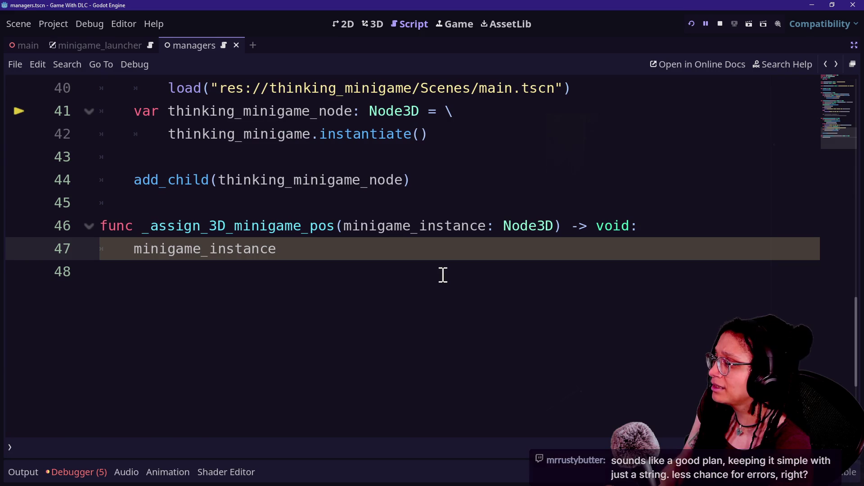
# Select the _assign_3D_minigame_pos function name on line 46 of managers.gd.
pyautogui.moveTo(150, 222); pyautogui.dragTo(241, 220)
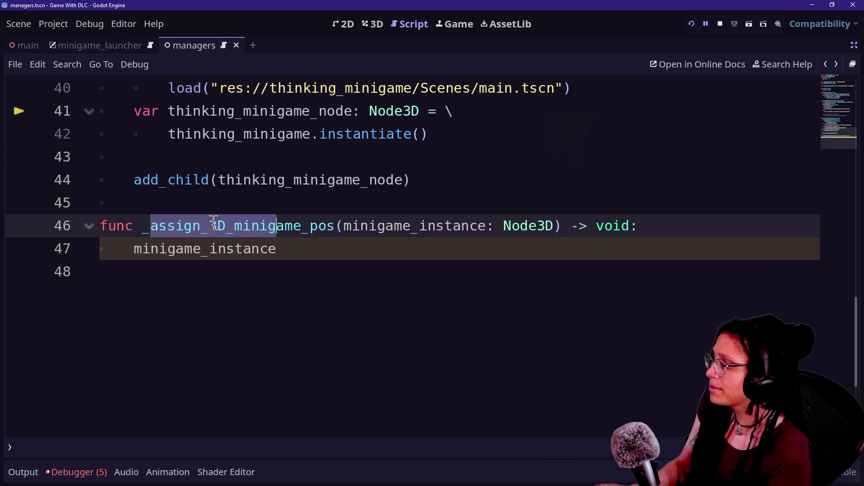
pyautogui.click(168, 226)
pyautogui.moveTo(146, 226); pyautogui.dragTo(556, 232)
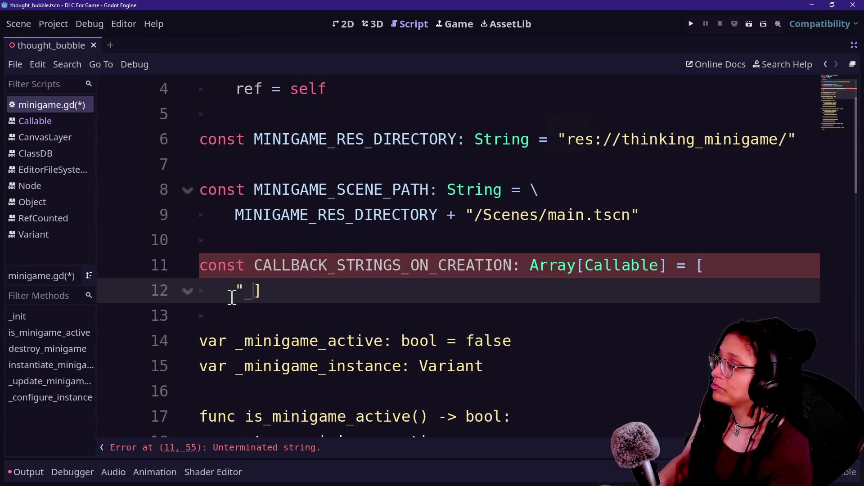
# Change the CALLBACK_STRINGS_ON_CREATION type on line 11 from Array[Callable] to Dictionary[String,Array].
pyautogui.write('_assign_3D_minigame_pos')
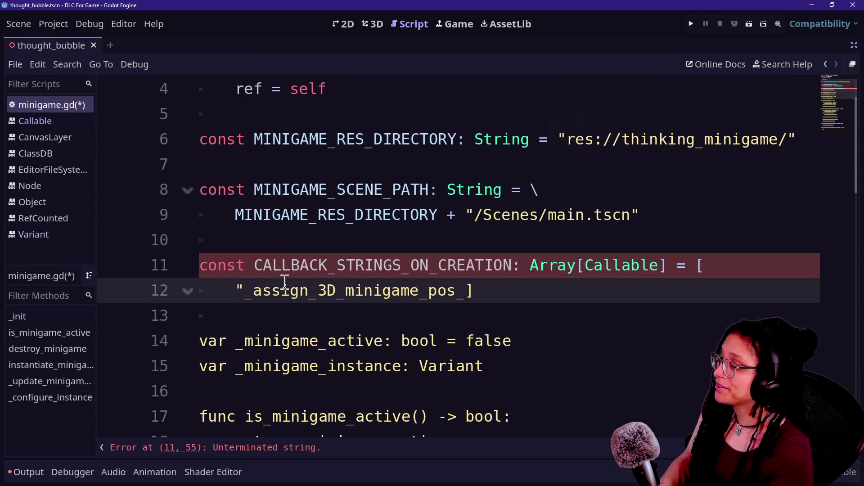
pyautogui.click(254, 265)
pyautogui.doubleClick(545, 266)
pyautogui.write('Dictionary')
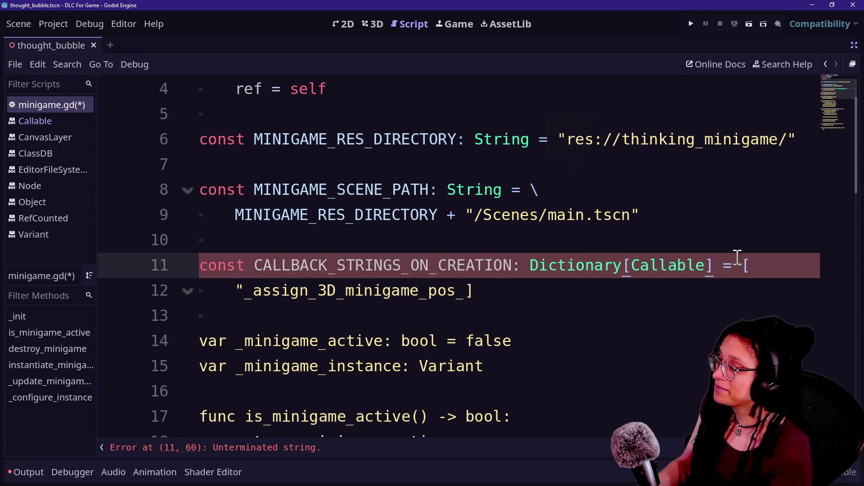
pyautogui.moveTo(632, 266); pyautogui.dragTo(706, 266)
pyautogui.press('BackSpace')
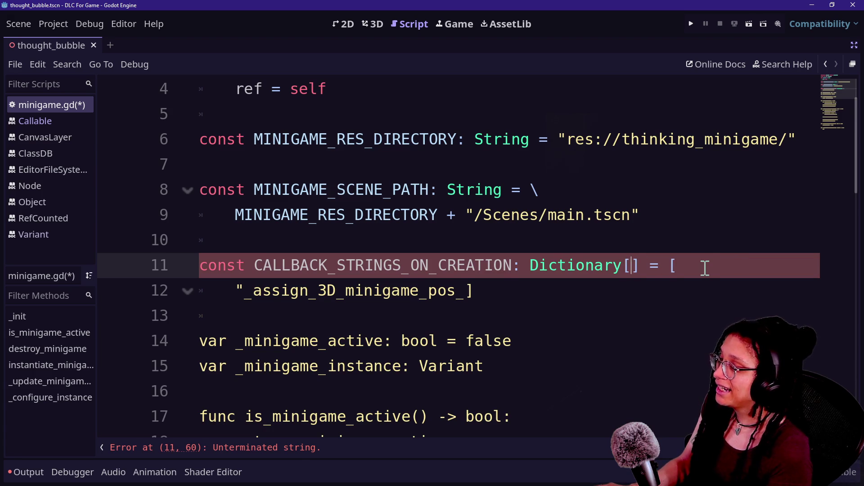
pyautogui.click(613, 216)
pyautogui.click(631, 267)
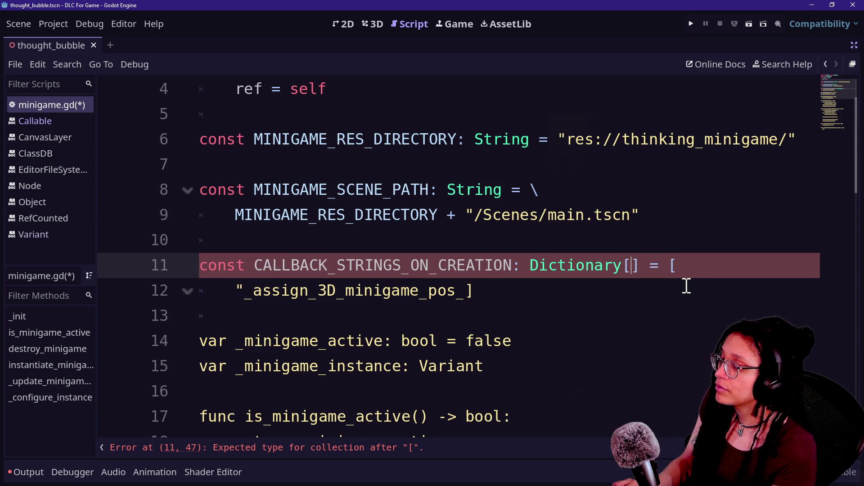
pyautogui.write('String')
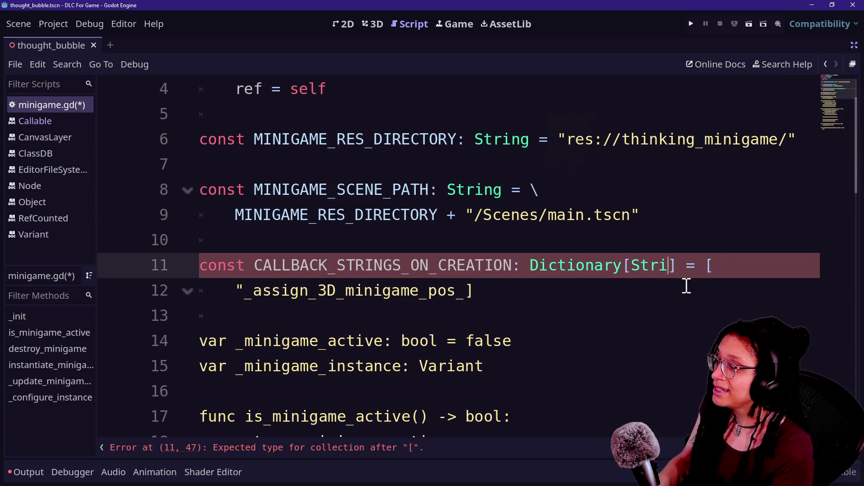
pyautogui.click(682, 250)
pyautogui.click(684, 264)
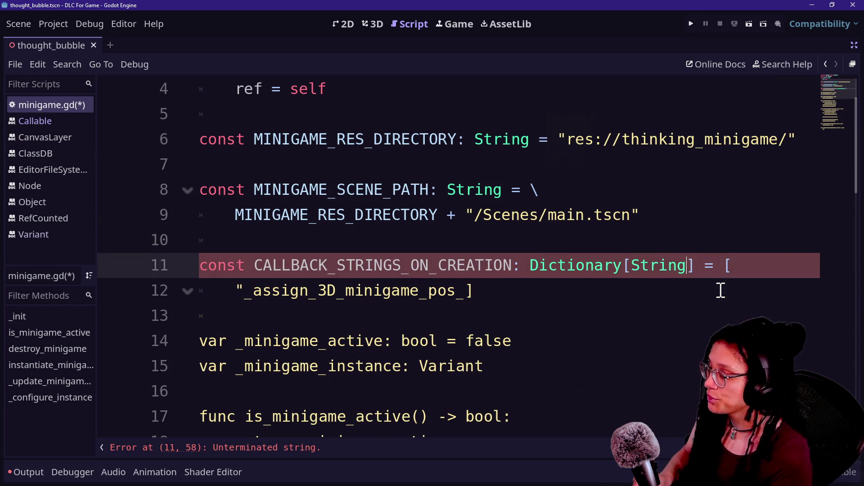
pyautogui.write(',')
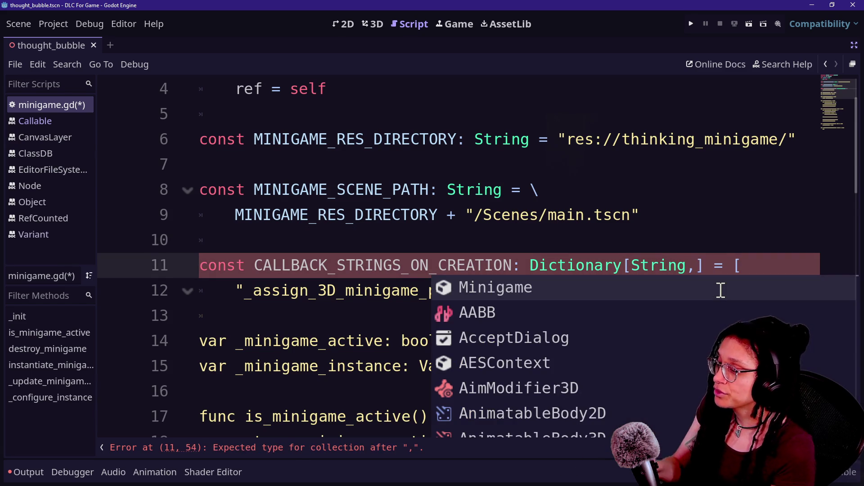
pyautogui.write('Array')
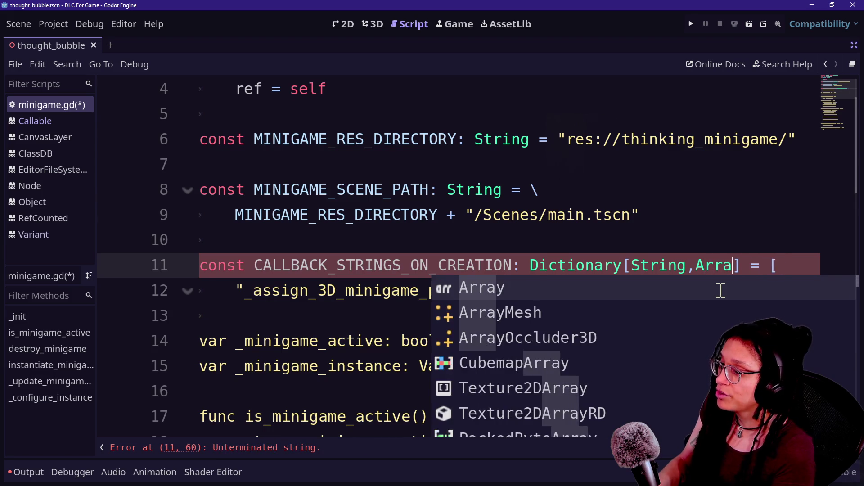
pyautogui.click(705, 239)
# Clear the leftover callback name and stray quote on line 12, leaving a closing ] bracket.
pyautogui.moveTo(771, 288); pyautogui.dragTo(260, 287)
pyautogui.press('BackSpace')
pyautogui.press('BackSpace')
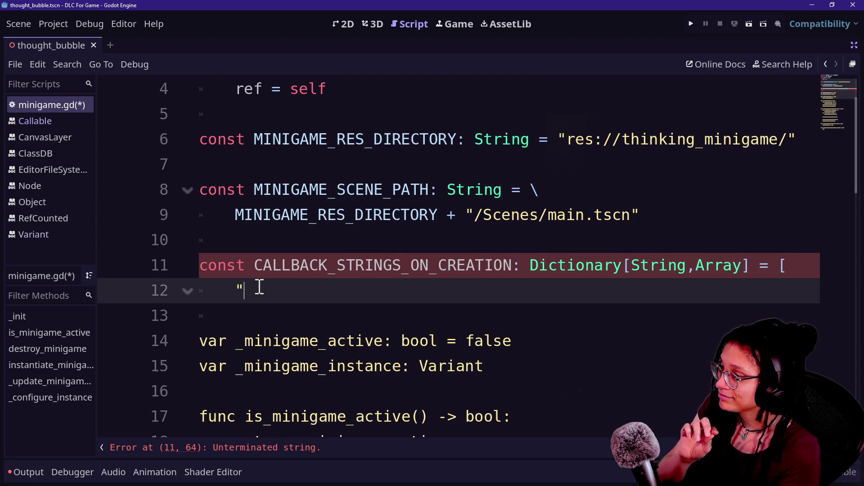
pyautogui.press('BackSpace')
pyautogui.write('[')
pyautogui.click(223, 293)
pyautogui.press('BackSpace')
pyautogui.write(']')
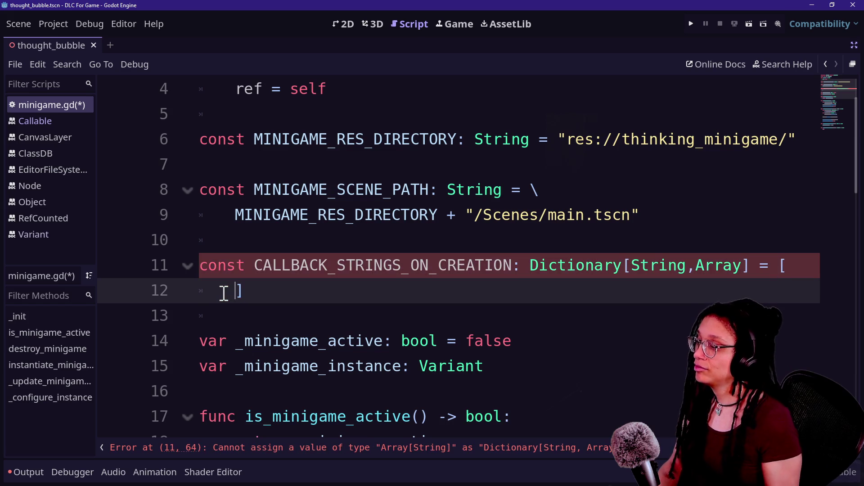
# Replace the constant's square brackets with { } braces and open a line inside them.
pyautogui.click(795, 266)
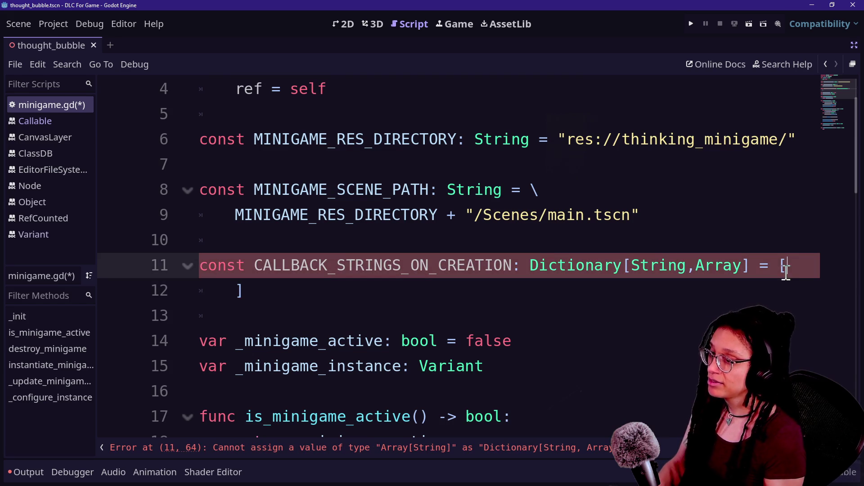
pyautogui.press('BackSpace')
pyautogui.write('{')
pyautogui.click(440, 294)
pyautogui.press('BackSpace')
pyautogui.write('}')
pyautogui.click(799, 272)
pyautogui.press('Return')
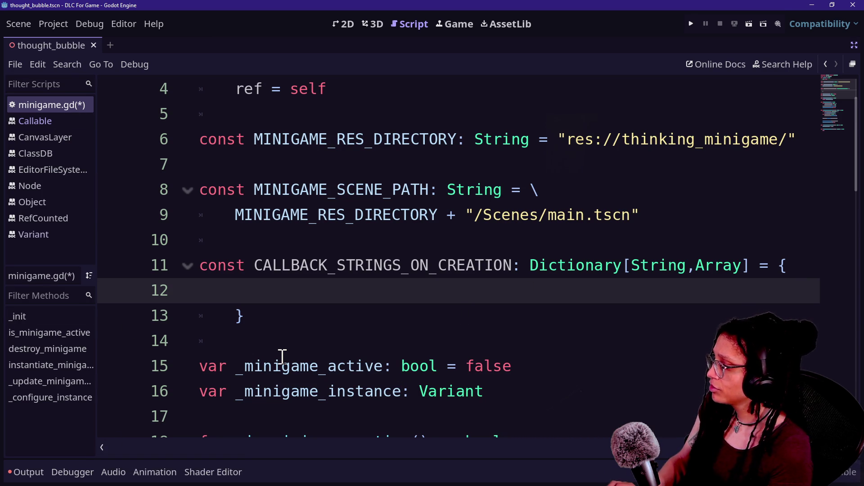
# Hide the script list and enter "_assign_3D_minigame_pos" as the dictionary's first key.
pyautogui.hotkey('ctrl', '\\')
pyautogui.press('BackSpace')
pyautogui.press('Return')
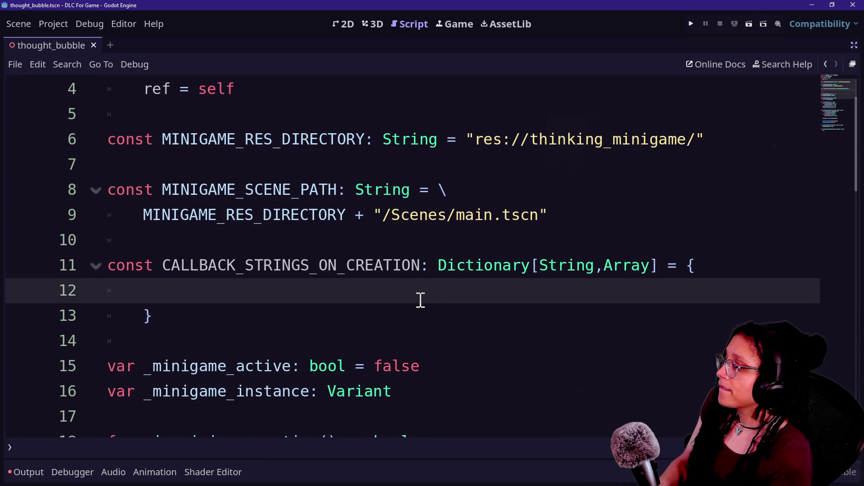
pyautogui.write('"')
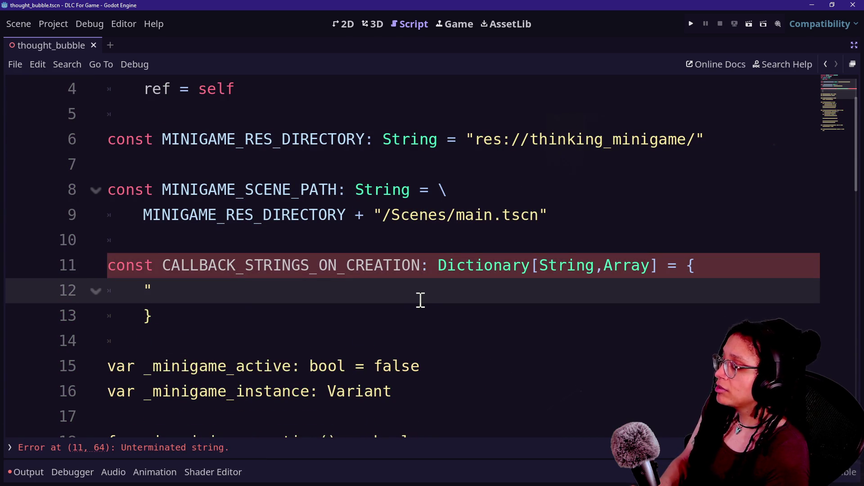
pyautogui.write('_assign_3D_minigame_pos')
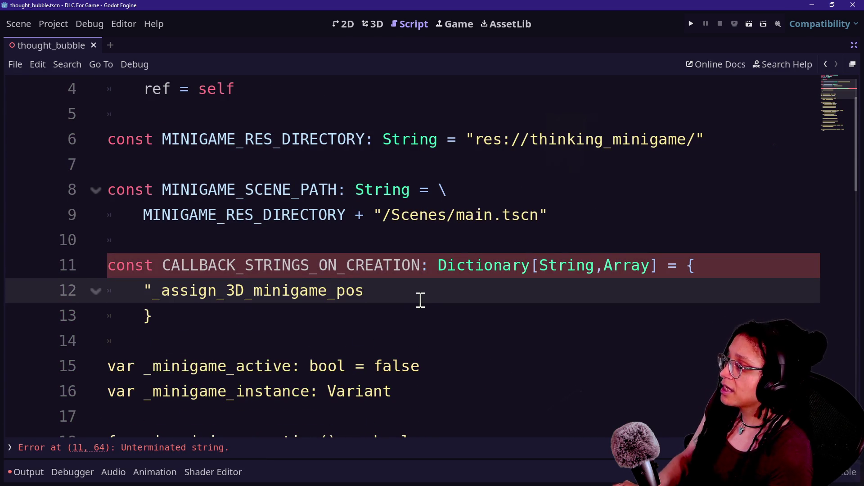
pyautogui.write('"')
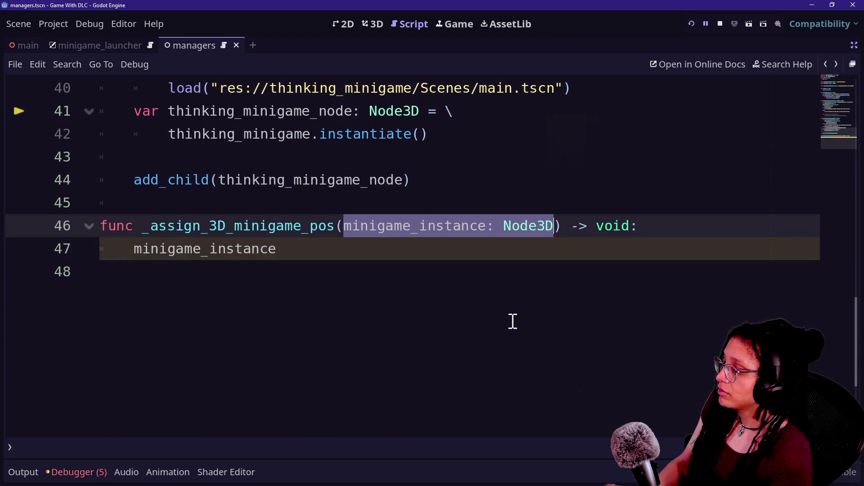
# In the main game's editor, look at the _assign_3D_minigame_pos function on line 46.
pyautogui.click(341, 248)
pyautogui.click(346, 225)
pyautogui.click(563, 225)
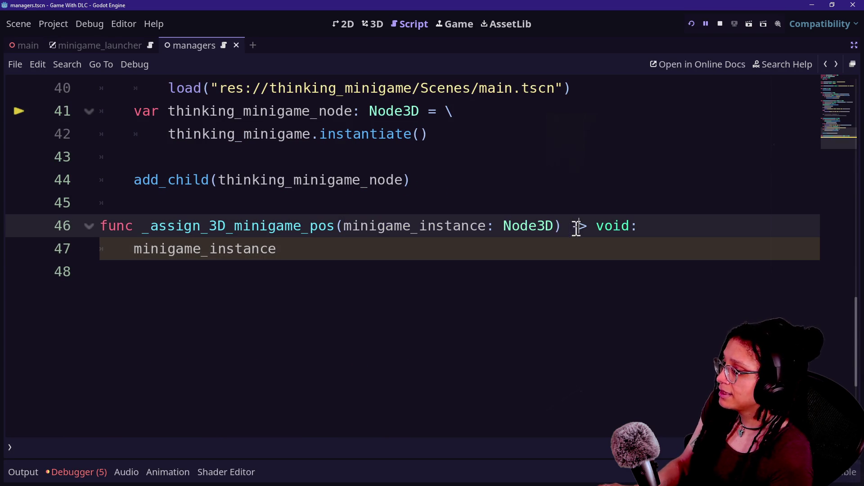
pyautogui.write('.')
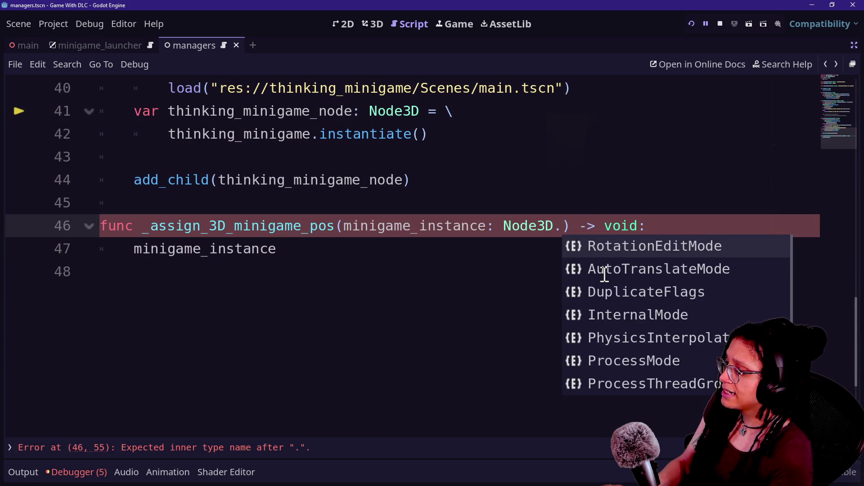
pyautogui.press('BackSpace')
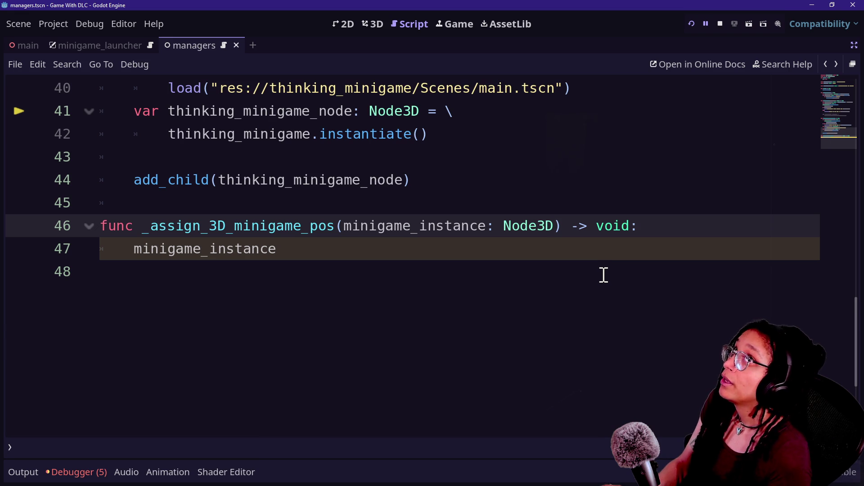
# Back in the DLC project's script, restore the Scene, FileSystem and Inspector docks.
pyautogui.hotkey('alt', 'Tab')
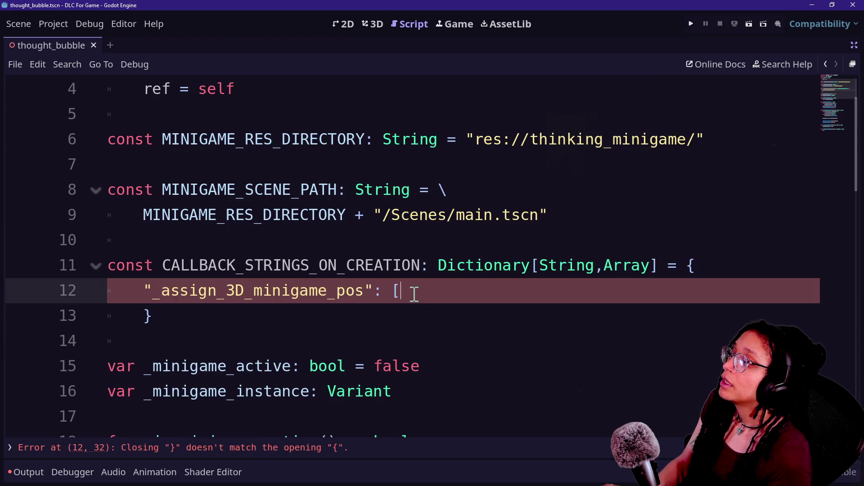
pyautogui.scroll(1, 213, 180)
pyautogui.moveTo(110, 89)
pyautogui.mouseDown()
pyautogui.moveTo(521, 268)
pyautogui.moveTo(265, 257)
pyautogui.moveTo(433, 337)
pyautogui.mouseUp()
pyautogui.scroll(2, 508, 238)
pyautogui.click(450, 115)
pyautogui.click(602, 214)
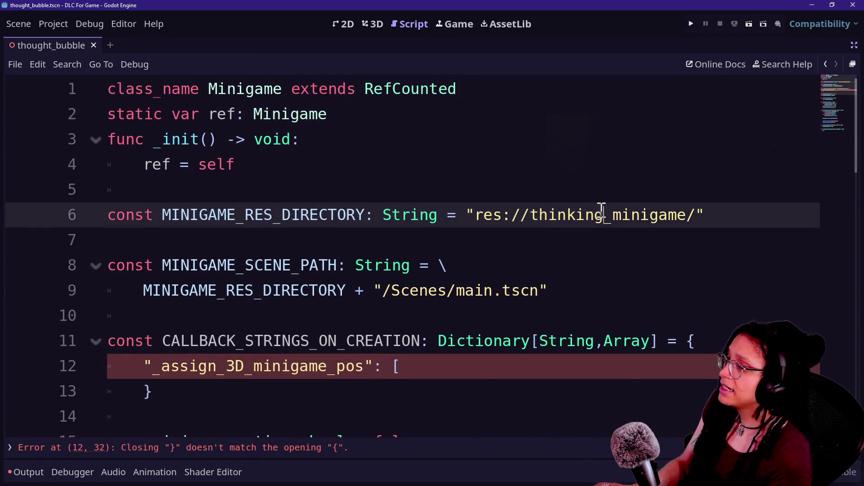
pyautogui.click(854, 46)
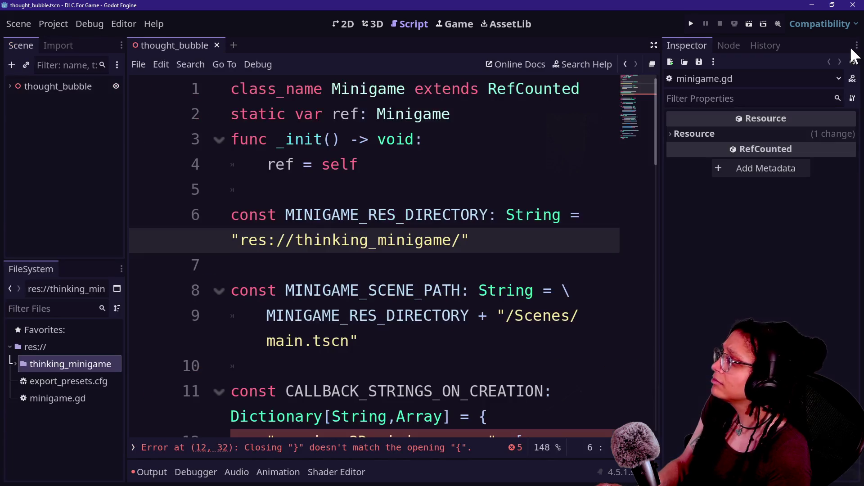
# Rename minigame.gd to minigame_config.gd from the FileSystem dock.
pyautogui.click(53, 401)
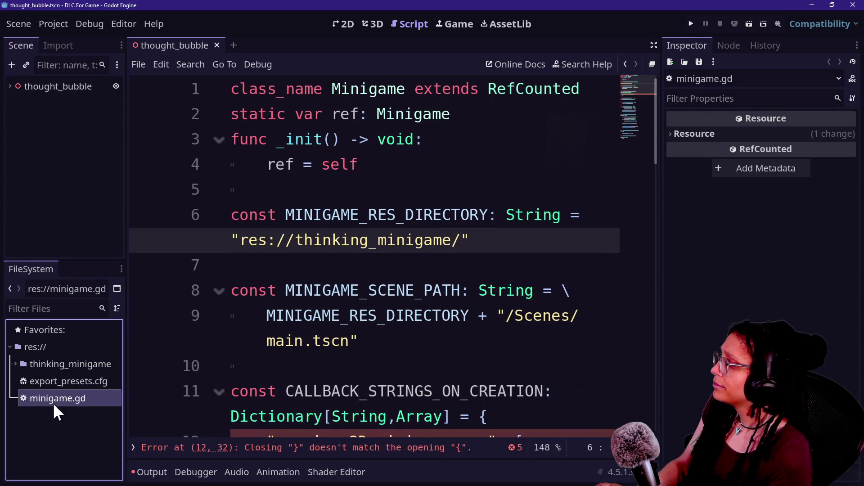
pyautogui.scroll(-4, 251, 391)
pyautogui.scroll(-10, 189, 387)
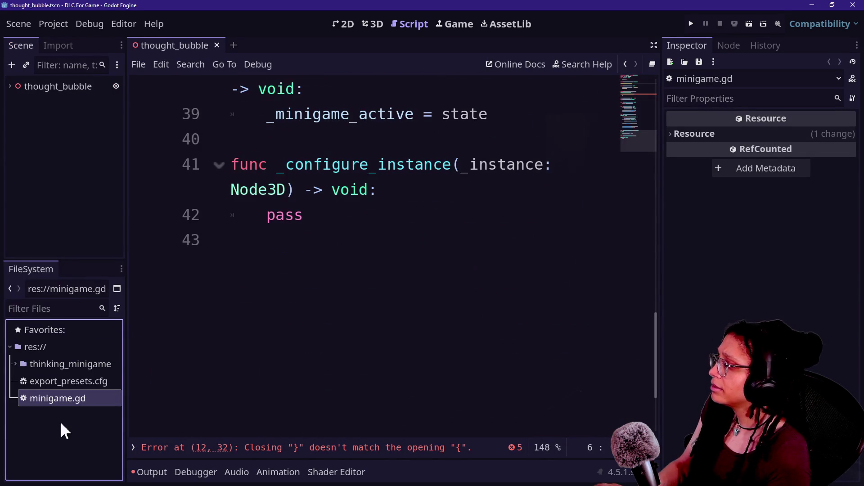
pyautogui.rightClick(63, 398)
pyautogui.click(118, 358)
pyautogui.press('Right')
pyautogui.write('_config')
pyautogui.press('Return')
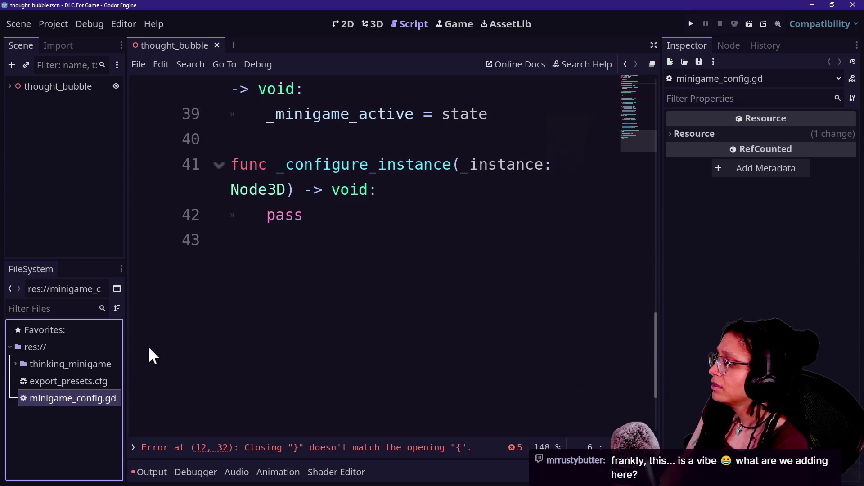
# Hide the side docks again and move the caret to line 37 of the script.
pyautogui.click(331, 232)
pyautogui.hotkey('ctrl', 'shift', 'F11')
pyautogui.scroll(2, 386, 251)
pyautogui.click(378, 224)
# Review the minigame instantiation and add_child lines, briefly checking the main game's managers script.
pyautogui.press('Up')
pyautogui.press('Up')
pyautogui.press('Up')
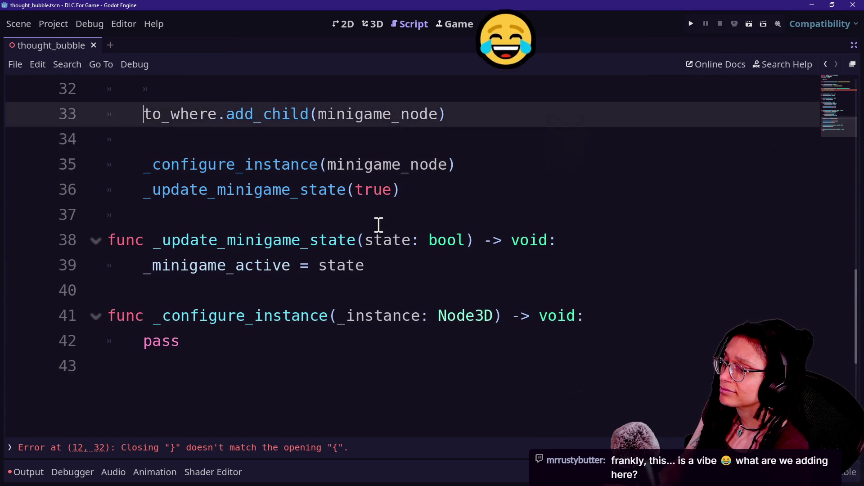
pyautogui.press('Down')
pyautogui.press('Down')
pyautogui.press('Up')
pyautogui.press('Up')
pyautogui.press('Up')
pyautogui.press('Up')
pyautogui.press('Up')
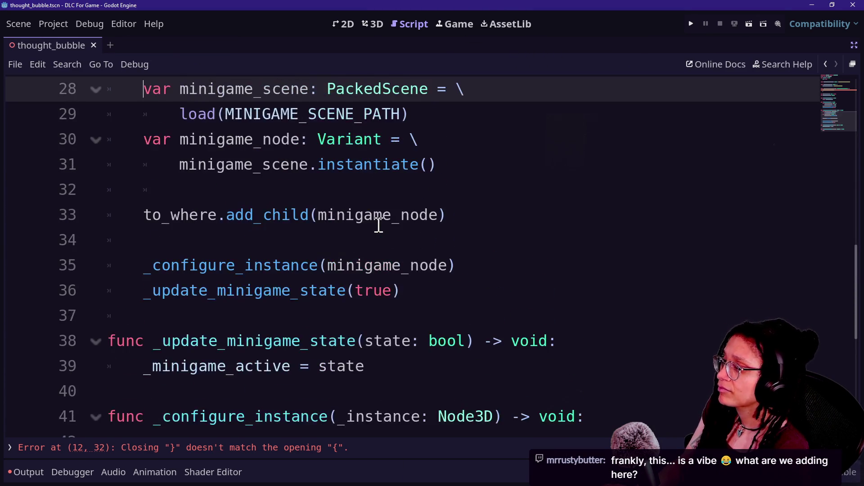
pyautogui.scroll(-1, 300, 298)
pyautogui.scroll(7, 336, 363)
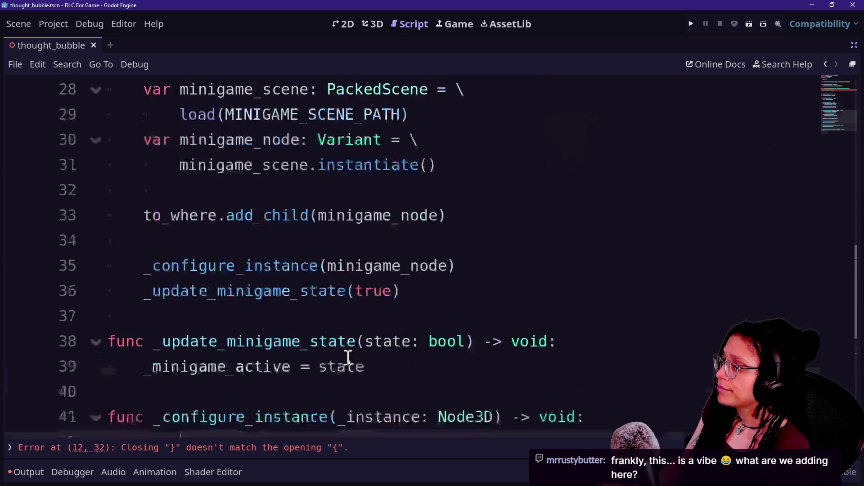
pyautogui.click(401, 81)
pyautogui.click(466, 147)
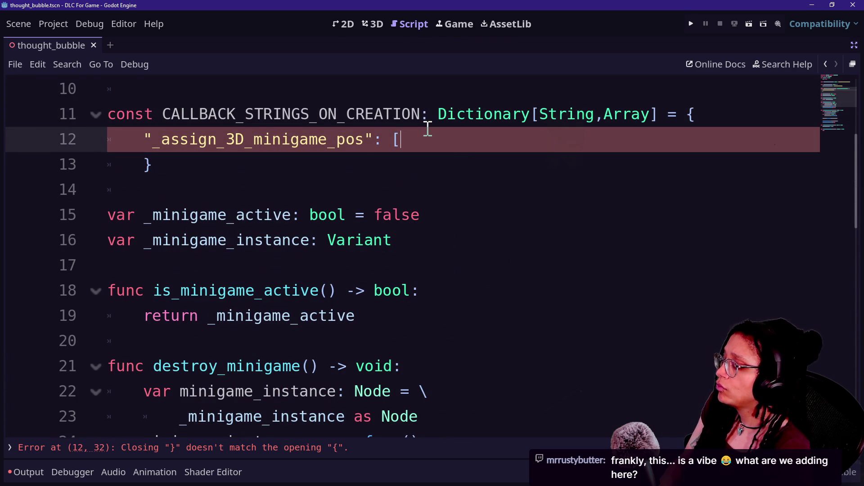
pyautogui.hotkey('alt', 'Tab')
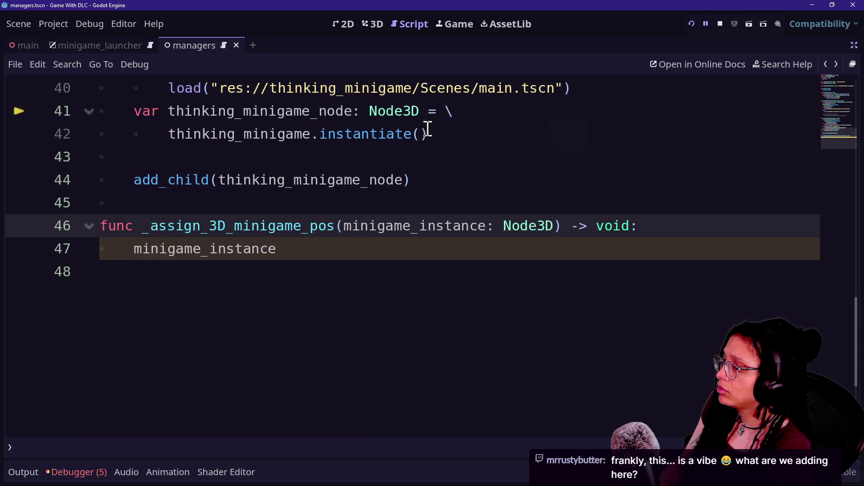
pyautogui.hotkey('alt', 'Tab')
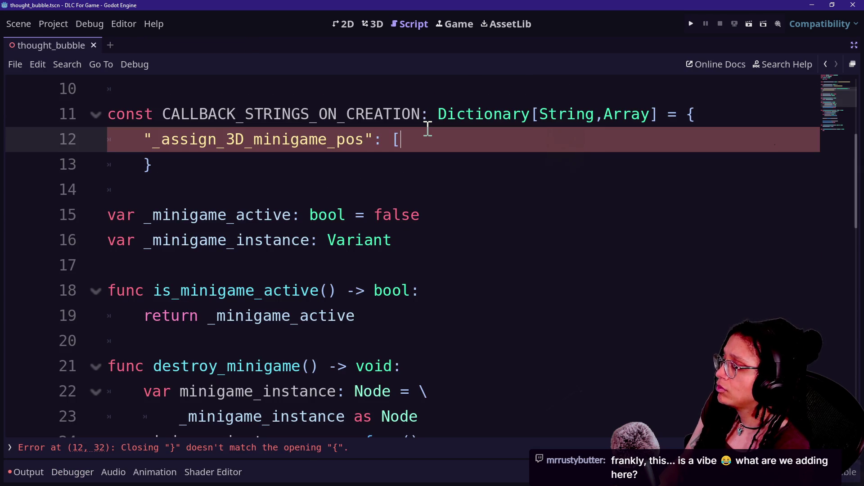
# Review the Minigame class header on lines 1–4 and the callback dictionary below it.
pyautogui.scroll(3, 428, 129)
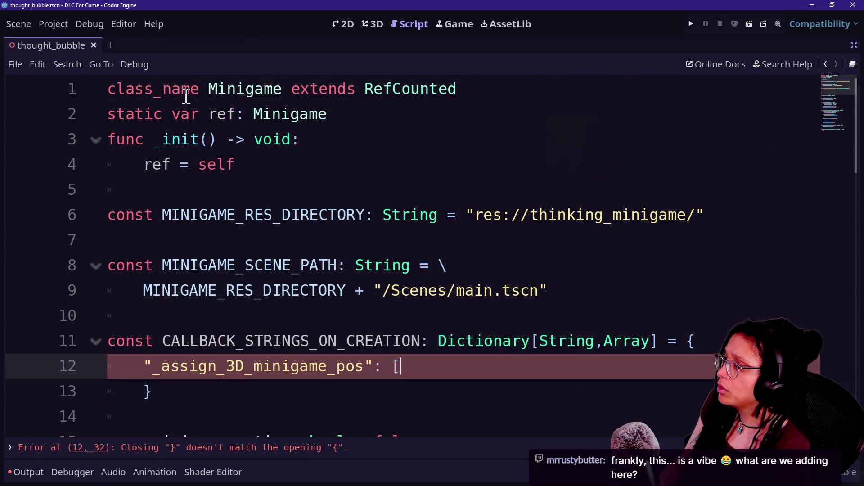
pyautogui.moveTo(120, 87); pyautogui.dragTo(245, 151)
pyautogui.click(311, 172)
pyautogui.moveTo(311, 172); pyautogui.dragTo(85, 97)
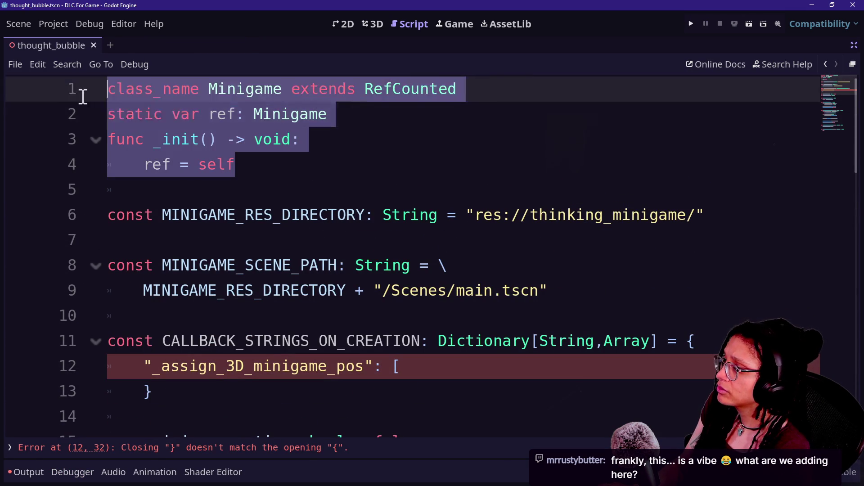
pyautogui.click(212, 151)
pyautogui.moveTo(146, 158); pyautogui.dragTo(292, 173)
pyautogui.click(292, 173)
pyautogui.moveTo(212, 90)
pyautogui.mouseDown()
pyautogui.moveTo(372, 143)
pyautogui.moveTo(211, 93)
pyautogui.moveTo(346, 180)
pyautogui.mouseUp()
pyautogui.click(377, 170)
pyautogui.click(215, 97)
pyautogui.click(345, 179)
pyautogui.click(345, 175)
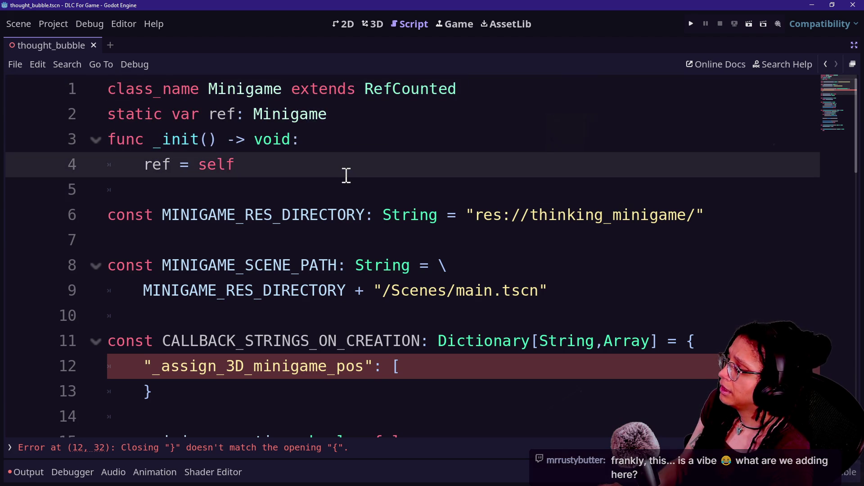
pyautogui.click(427, 358)
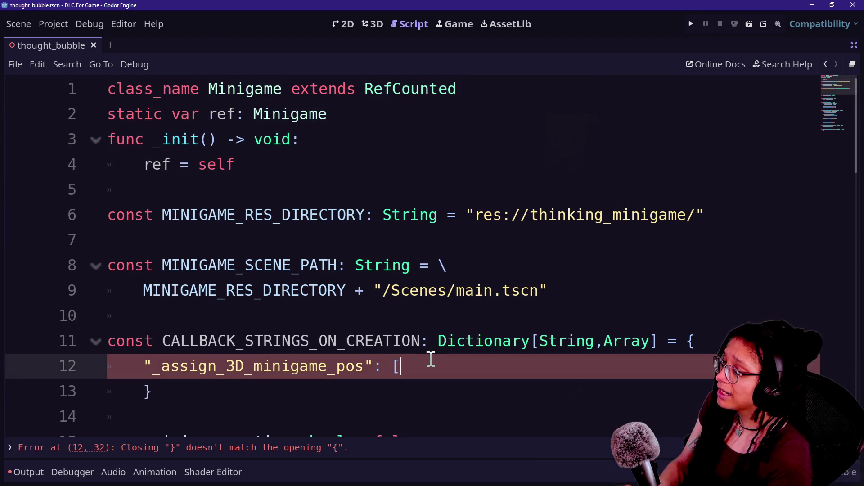
pyautogui.click(343, 225)
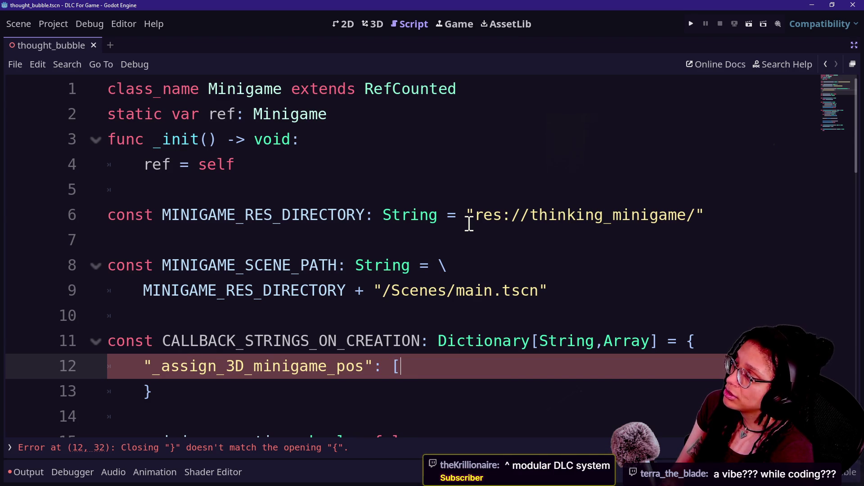
# Re-examine the class header, then select the whole CALLBACK_STRINGS_ON_CREATION dictionary.
pyautogui.click(212, 82)
pyautogui.click(257, 217)
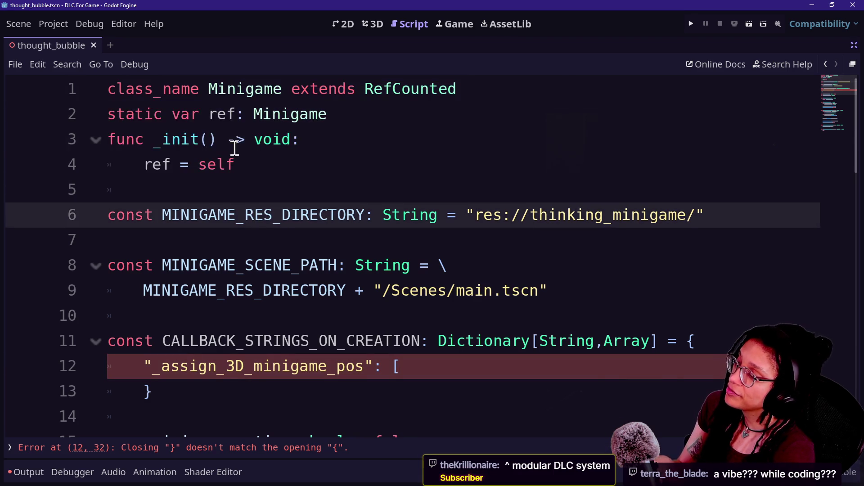
pyautogui.moveTo(235, 165); pyautogui.dragTo(223, 90)
pyautogui.click(224, 90)
pyautogui.click(301, 238)
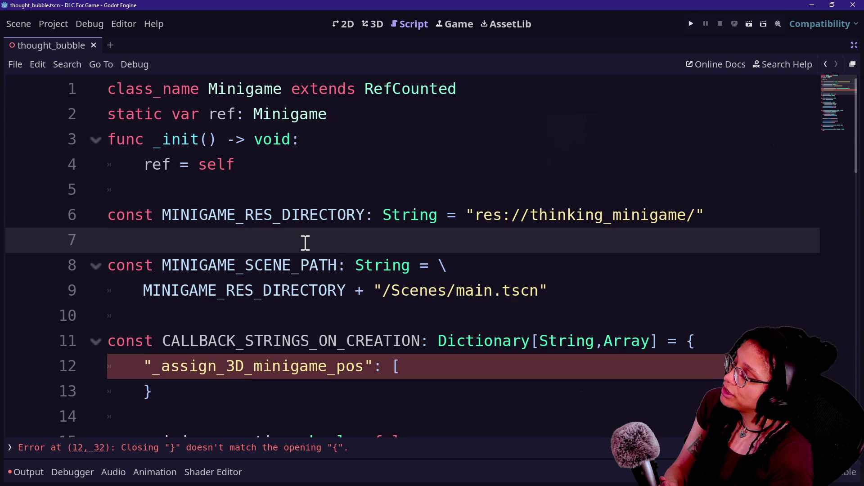
pyautogui.click(243, 390)
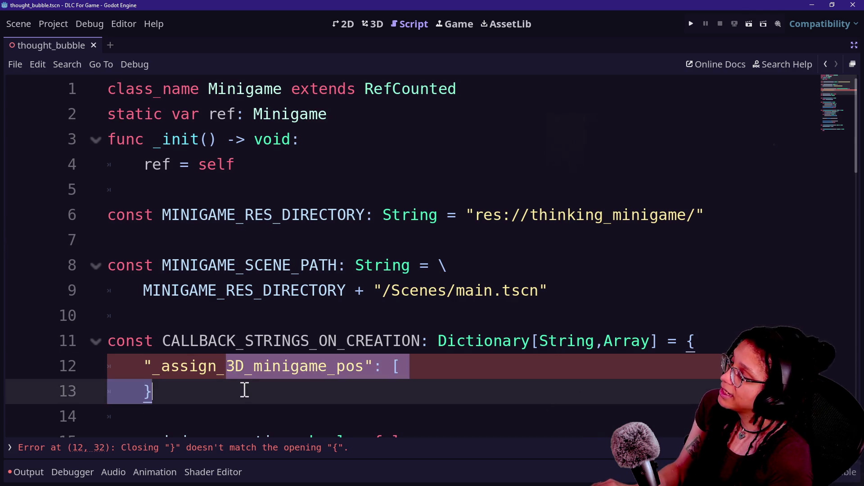
pyautogui.moveTo(256, 393); pyautogui.dragTo(91, 342)
pyautogui.scroll(-2, 212, 342)
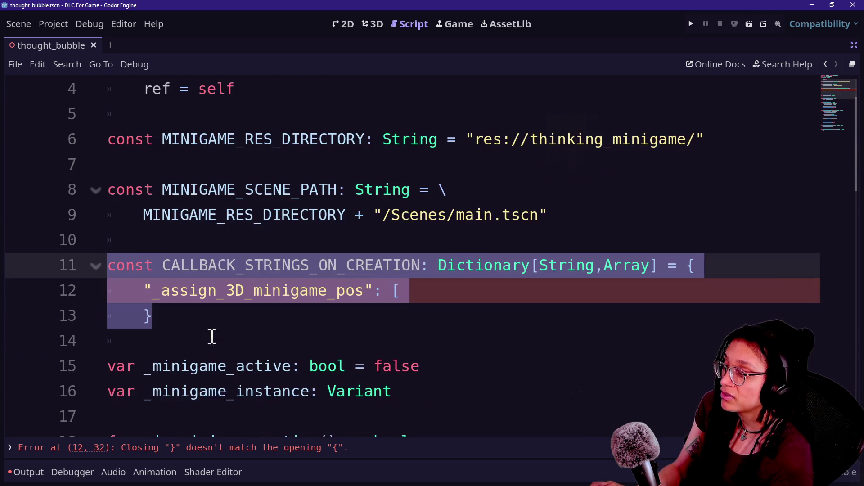
# Compare thought_bubble with the managers script, ending on managers' _assign_3D_minigame_pos function.
pyautogui.hotkey('alt', 'Tab')
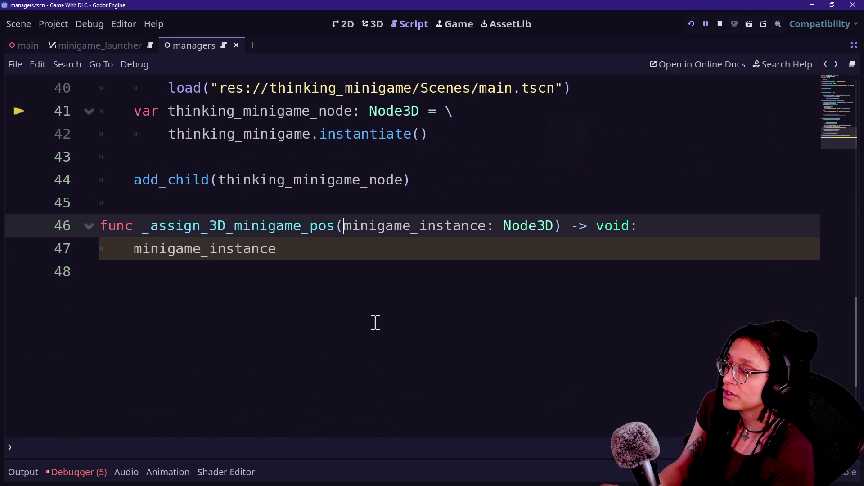
pyautogui.hotkey('alt', 'Tab')
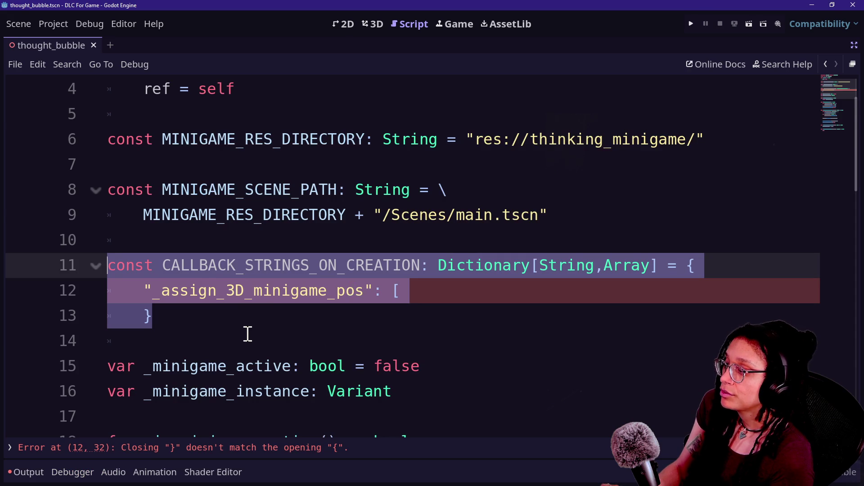
pyautogui.scroll(-1, 247, 334)
pyautogui.scroll(-2, 276, 306)
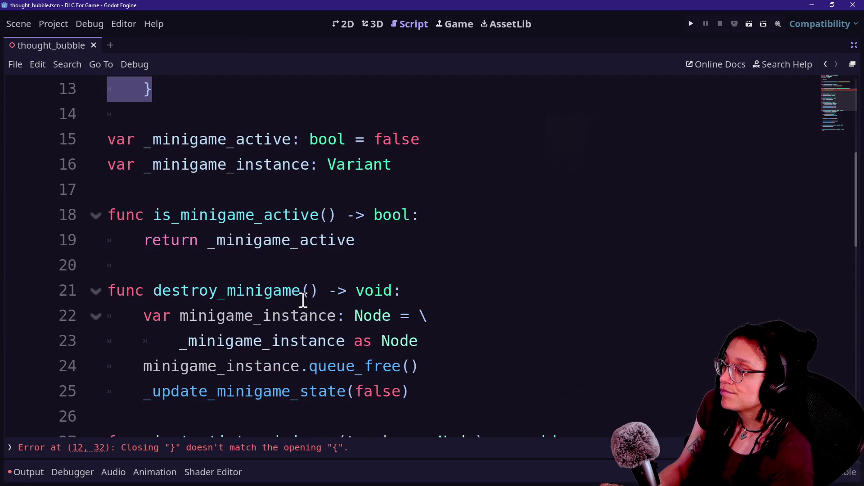
pyautogui.hotkey('alt', 'Tab')
pyautogui.hotkey('alt', 'Tab')
pyautogui.scroll(-6, 288, 286)
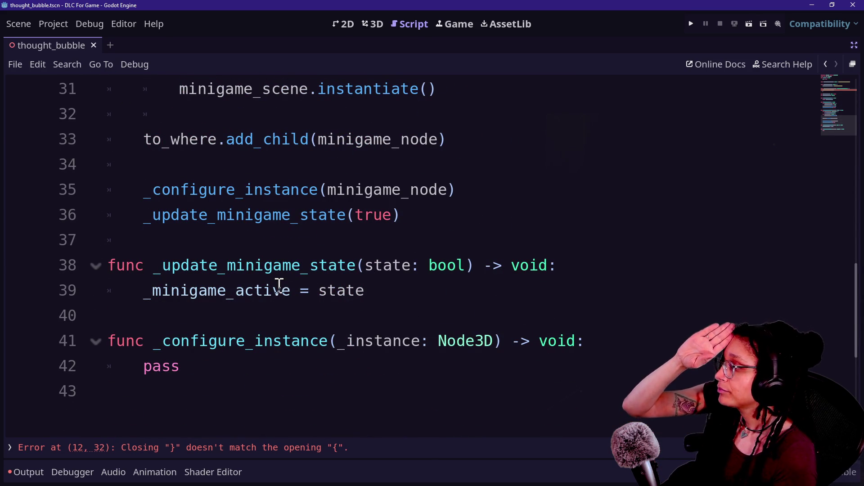
pyautogui.hotkey('alt', 'Tab')
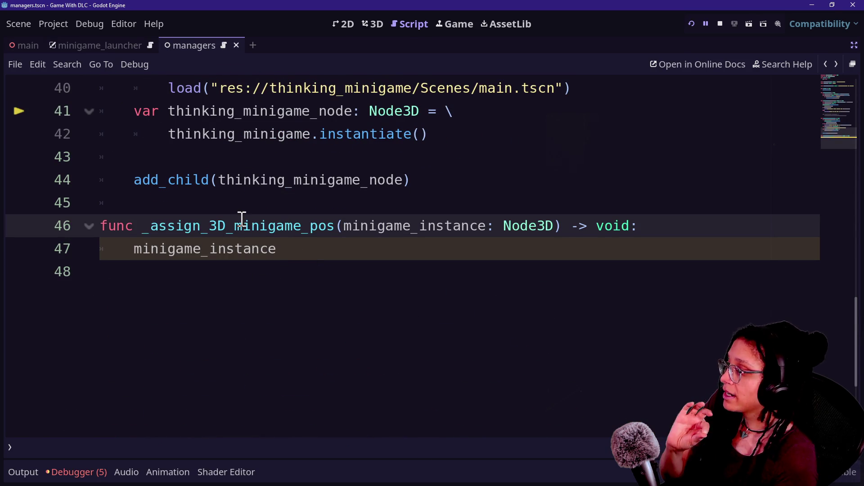
# Add a blank line after add_child(thinking_minigame_node) in the managers script.
pyautogui.scroll(3, 297, 189)
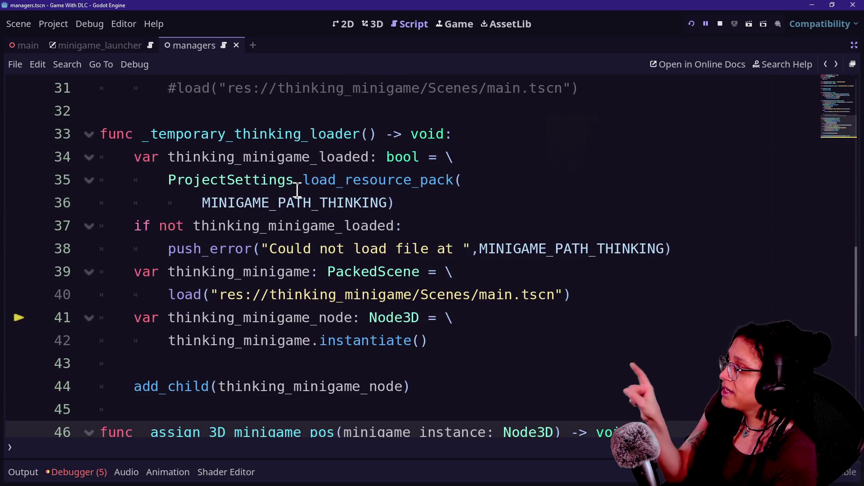
pyautogui.click(458, 389)
pyautogui.press('Return')
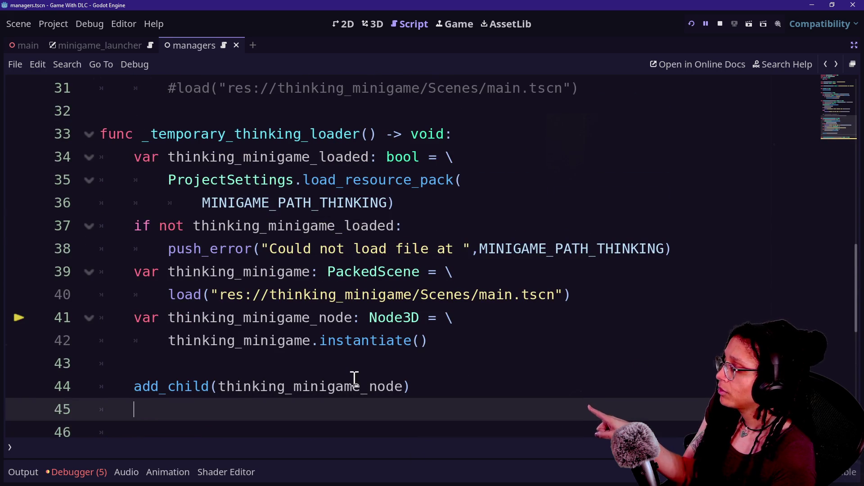
# Scroll to the top of thought_bubble and review its first four class declaration lines.
pyautogui.scroll(-1, 538, 372)
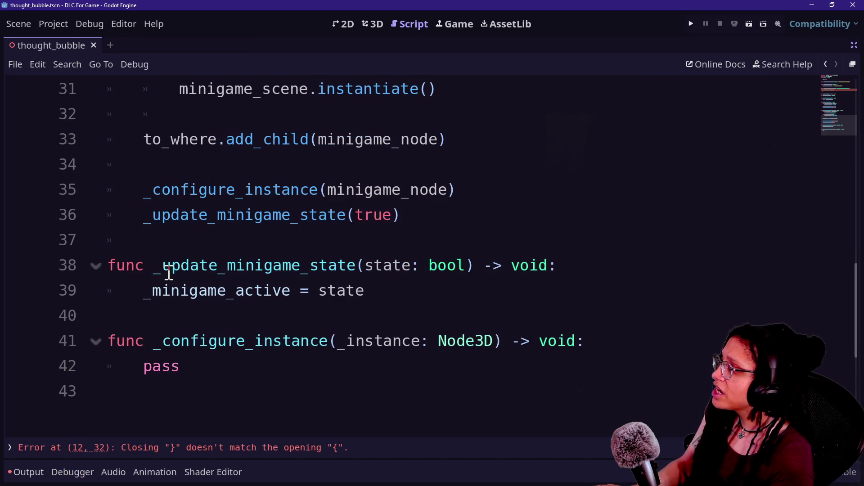
pyautogui.scroll(15, 169, 273)
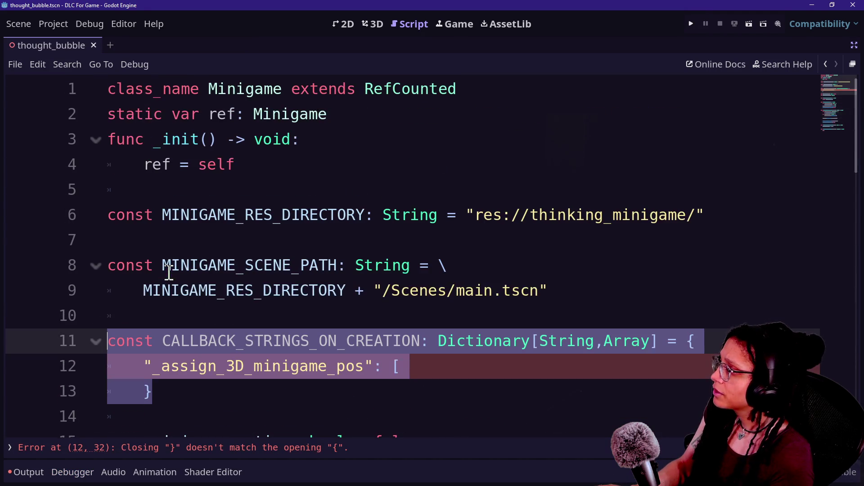
pyautogui.moveTo(169, 94)
pyautogui.mouseDown()
pyautogui.moveTo(338, 189)
pyautogui.moveTo(241, 161)
pyautogui.moveTo(306, 148)
pyautogui.mouseUp()
pyautogui.moveTo(237, 164)
pyautogui.mouseDown()
pyautogui.moveTo(81, 111)
pyautogui.moveTo(90, 83)
pyautogui.mouseUp()
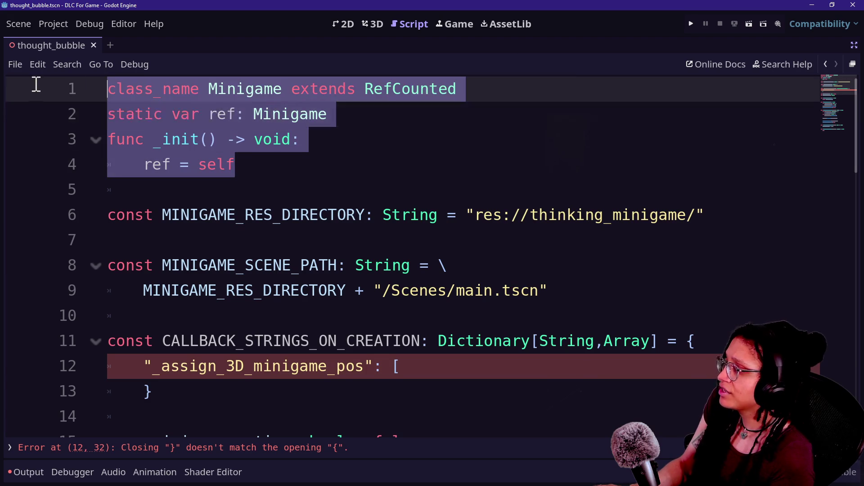
pyautogui.press('Right')
pyautogui.press('Down')
pyautogui.press('Down')
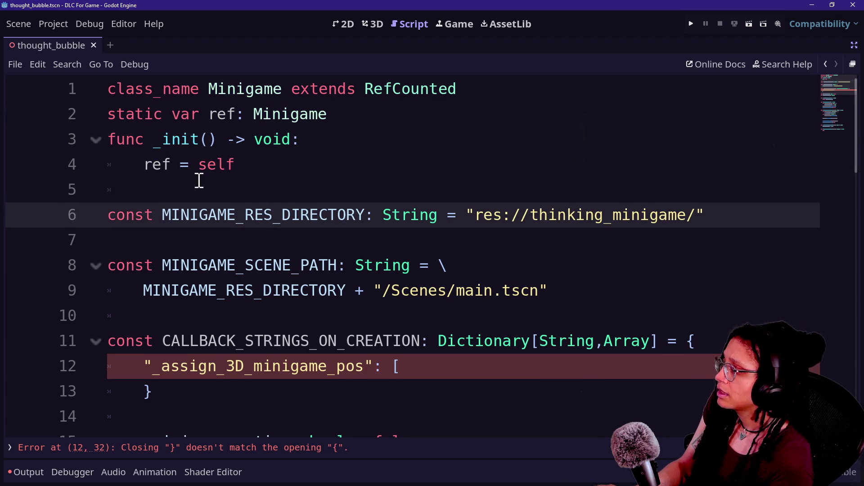
# Review the MINIGAME_RES_DIRECTORY constant and the destroy_minigame function below it.
pyautogui.moveTo(219, 183); pyautogui.dragTo(479, 235)
pyautogui.press('Down')
pyautogui.press('Down')
pyautogui.press('Down')
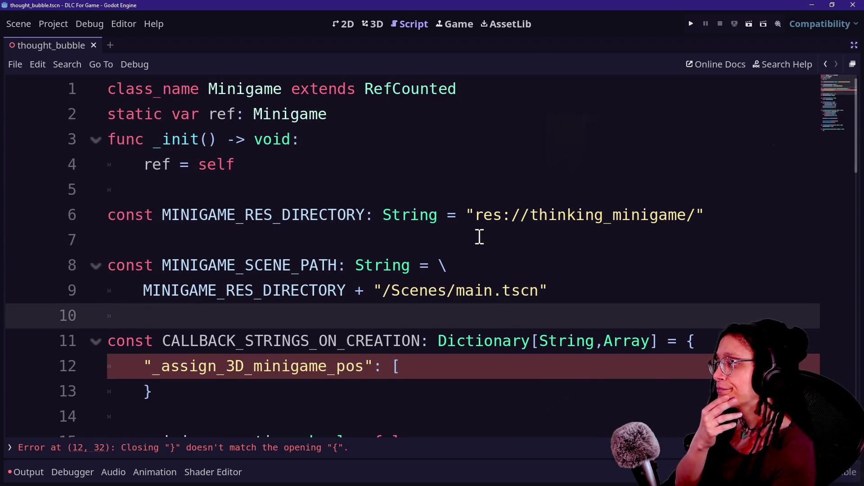
pyautogui.press('Down')
pyautogui.press('Down')
pyautogui.press('Down')
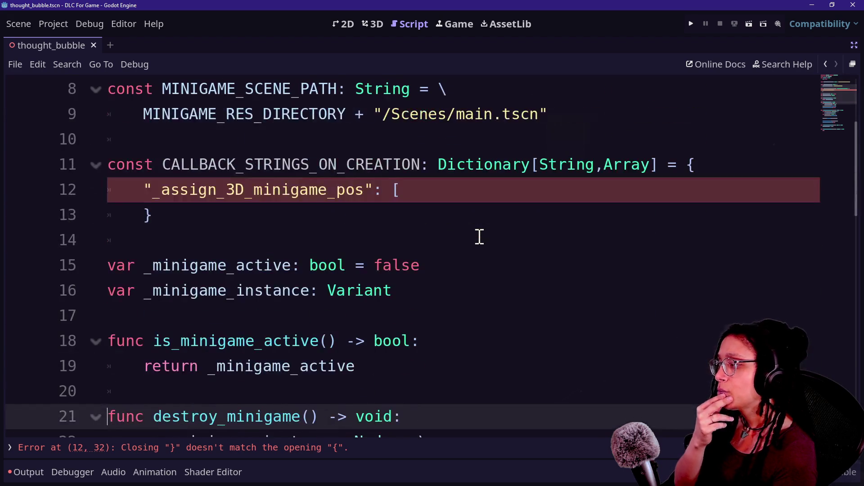
pyautogui.scroll(-3, 479, 237)
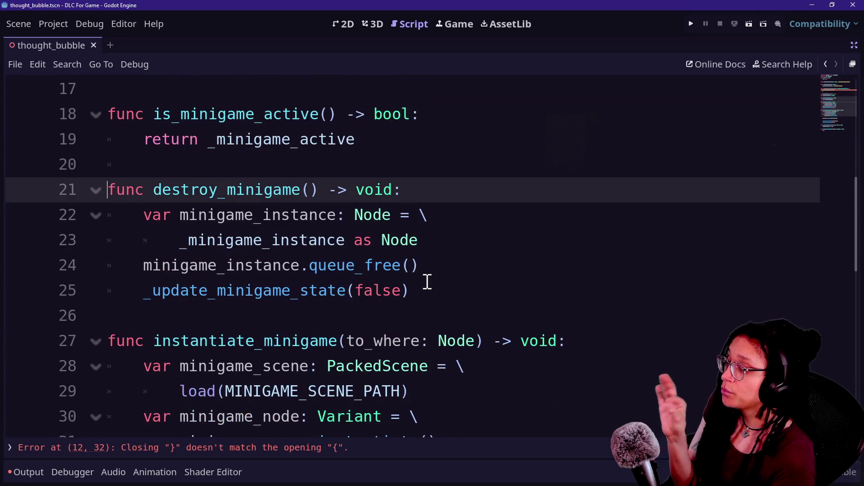
pyautogui.scroll(-1, 333, 266)
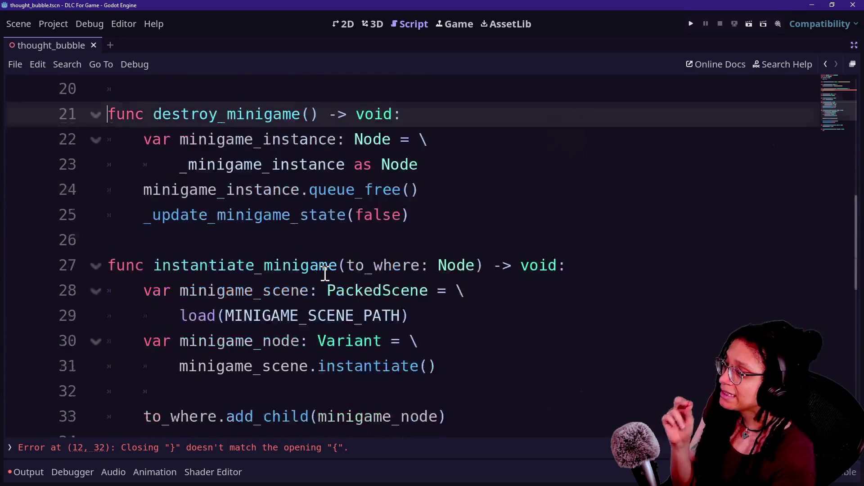
pyautogui.scroll(6, 405, 248)
pyautogui.scroll(-1, 394, 250)
# Inspect the MINIGAME_SCENE_PATH and directory constant lines before returning to the managers script.
pyautogui.click(381, 215)
pyautogui.moveTo(382, 215)
pyautogui.mouseDown()
pyautogui.moveTo(554, 198)
pyautogui.moveTo(444, 166)
pyautogui.moveTo(617, 222)
pyautogui.moveTo(456, 137)
pyautogui.moveTo(594, 218)
pyautogui.moveTo(458, 189)
pyautogui.moveTo(328, 187)
pyautogui.mouseUp()
pyautogui.click(566, 216)
pyautogui.click(446, 172)
pyautogui.click(617, 222)
pyautogui.click(437, 164)
pyautogui.click(595, 218)
pyautogui.moveTo(110, 165); pyautogui.dragTo(383, 189)
pyautogui.click(565, 234)
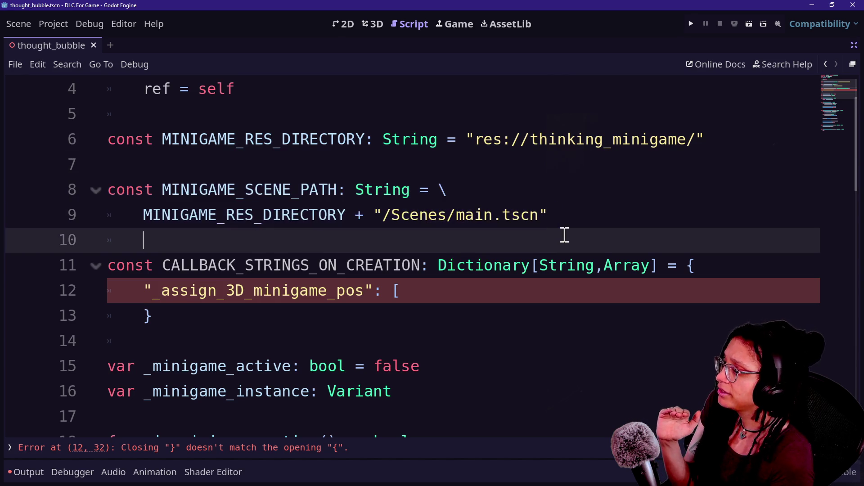
pyautogui.moveTo(162, 144); pyautogui.dragTo(507, 145)
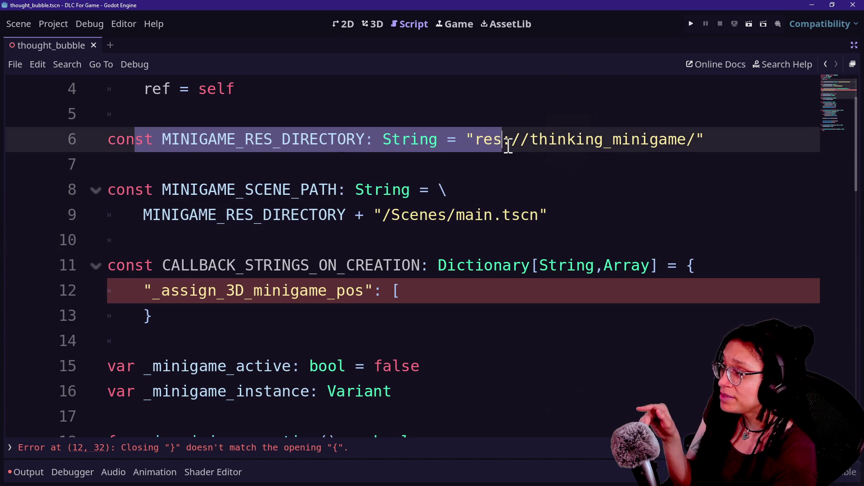
pyautogui.click(508, 147)
pyautogui.hotkey('alt', 'Tab')
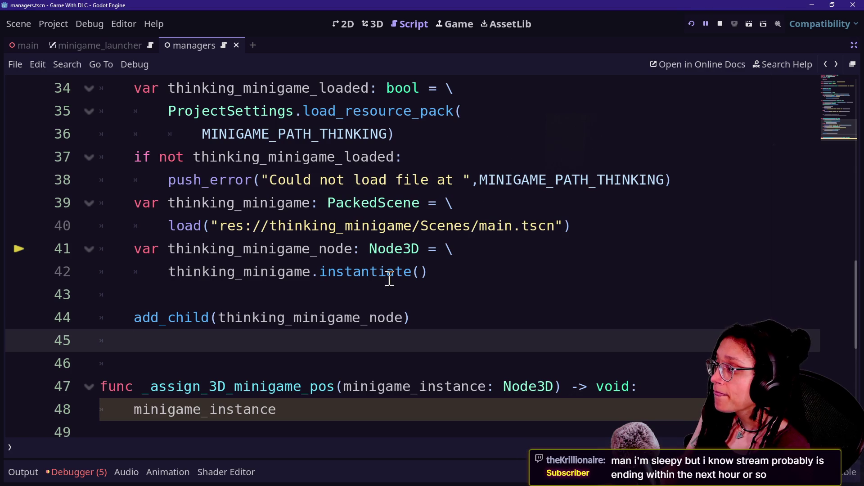
# Delete the _temporary_thinking_loader function, its add_child line and the leftover empty line 32.
pyautogui.scroll(1, 389, 278)
pyautogui.moveTo(458, 338)
pyautogui.mouseDown()
pyautogui.moveTo(423, 123)
pyautogui.moveTo(428, 96)
pyautogui.mouseUp()
pyautogui.press('BackSpace')
pyautogui.press('BackSpace')
pyautogui.press('BackSpace')
pyautogui.rightClick(427, 98)
pyautogui.press('Escape')
pyautogui.scroll(2, 407, 129)
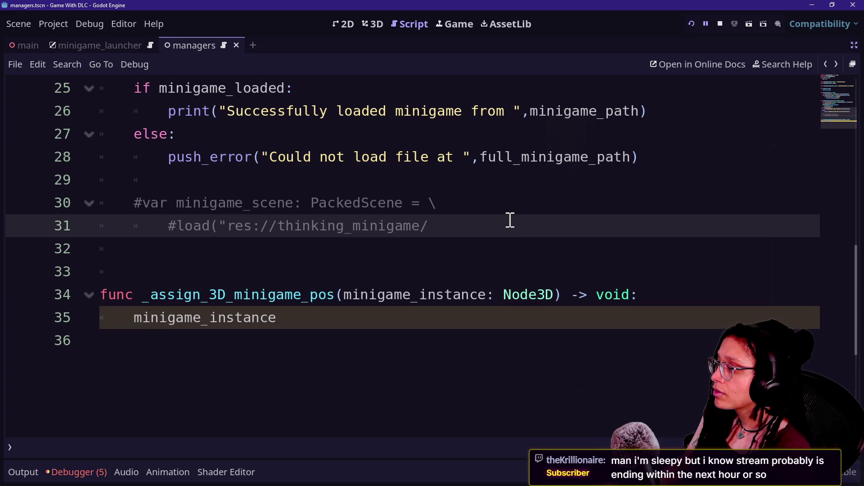
pyautogui.hotkey('ctrl', 'z')
pyautogui.click(503, 271)
pyautogui.moveTo(517, 262); pyautogui.dragTo(513, 249)
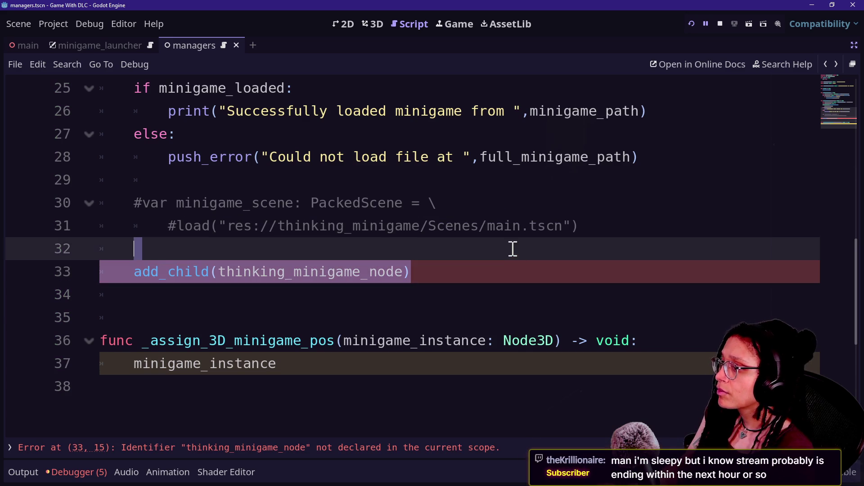
pyautogui.press('BackSpace')
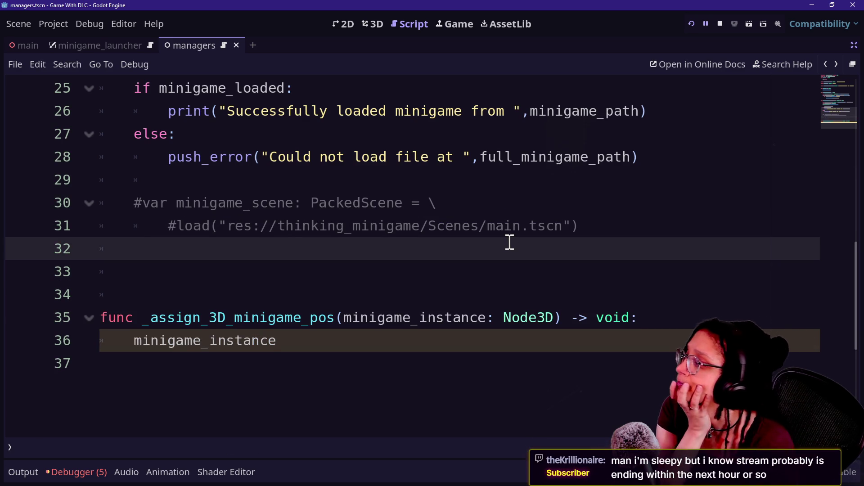
pyautogui.press('BackSpace')
pyautogui.press('BackSpace')
# Move up to _load_minigame and inspect its minigame_path lines.
pyautogui.press('Up')
pyautogui.press('Up')
pyautogui.press('Up')
pyautogui.press('Up')
pyautogui.press('Up')
pyautogui.click(360, 134)
pyautogui.click(318, 137)
pyautogui.click(673, 134)
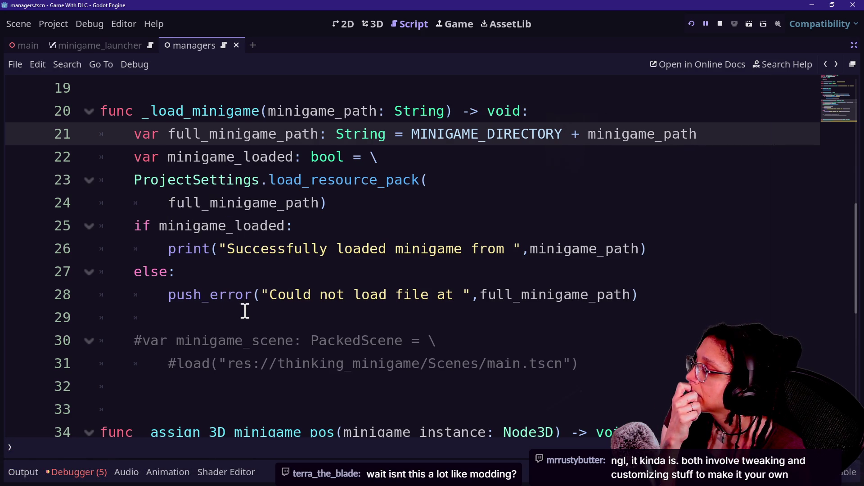
# Uncomment the managers script's scene variable and scene-loading lines 30–31.
pyautogui.moveTo(249, 336); pyautogui.dragTo(428, 343)
pyautogui.click(435, 339)
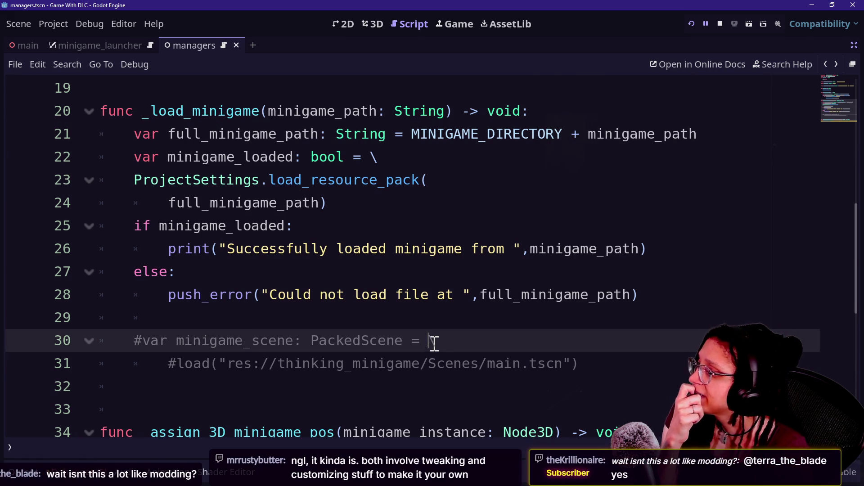
pyautogui.tripleClick(433, 344)
pyautogui.moveTo(396, 347); pyautogui.dragTo(432, 381)
pyautogui.hotkey('shift', 'Up')
pyautogui.hotkey('ctrl', 'k')
# Inspect the main.tscn resource path, then comment both lines out again.
pyautogui.click(370, 327)
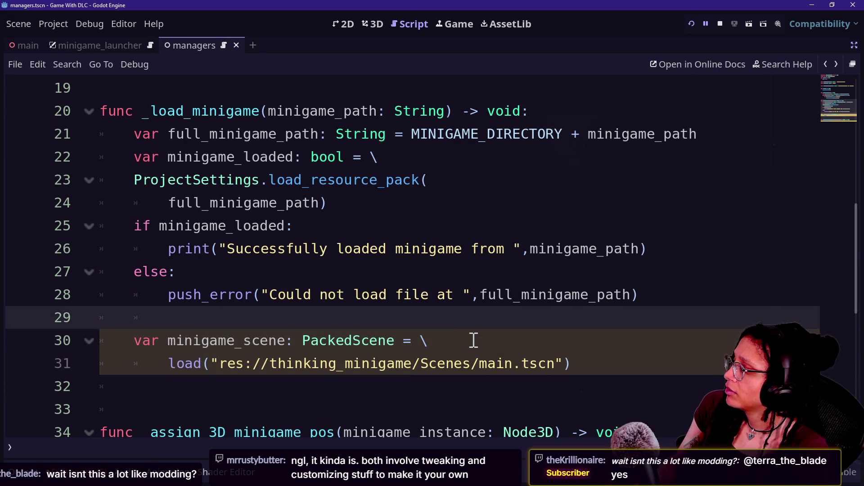
pyautogui.click(337, 340)
pyautogui.moveTo(238, 364); pyautogui.dragTo(558, 354)
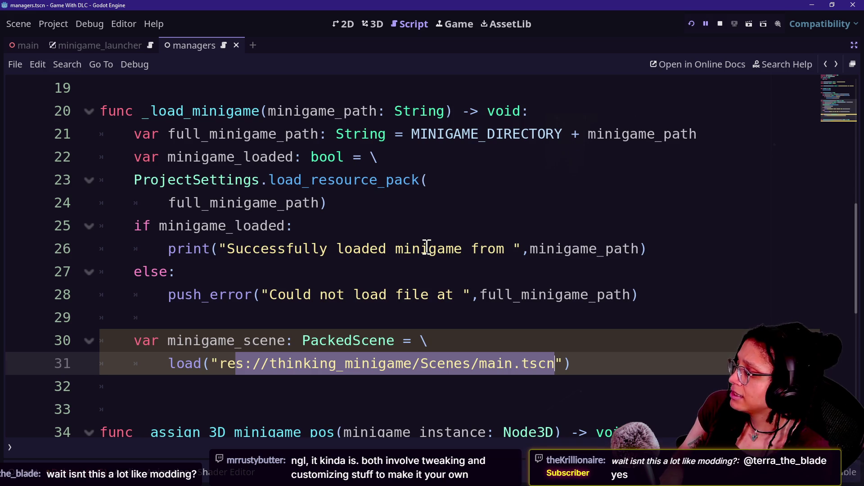
pyautogui.hotkey('ctrl', 'k')
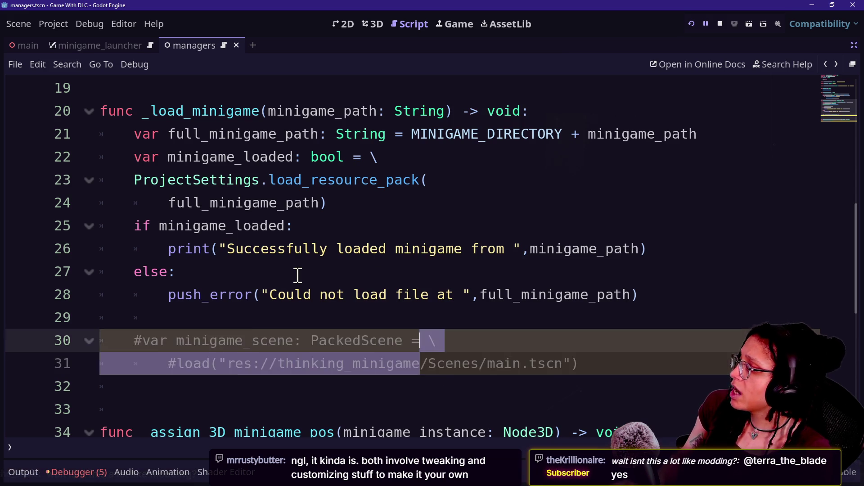
pyautogui.hotkey('alt', 'Left')
pyautogui.hotkey('alt', 'Right')
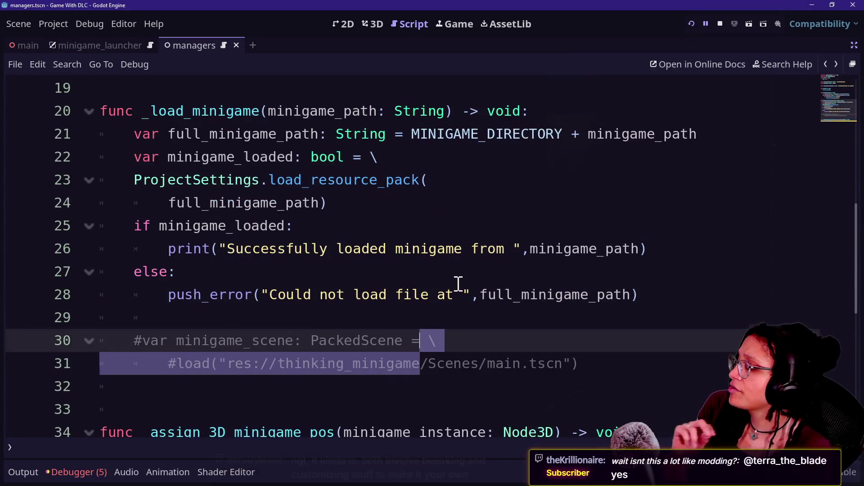
pyautogui.click(494, 318)
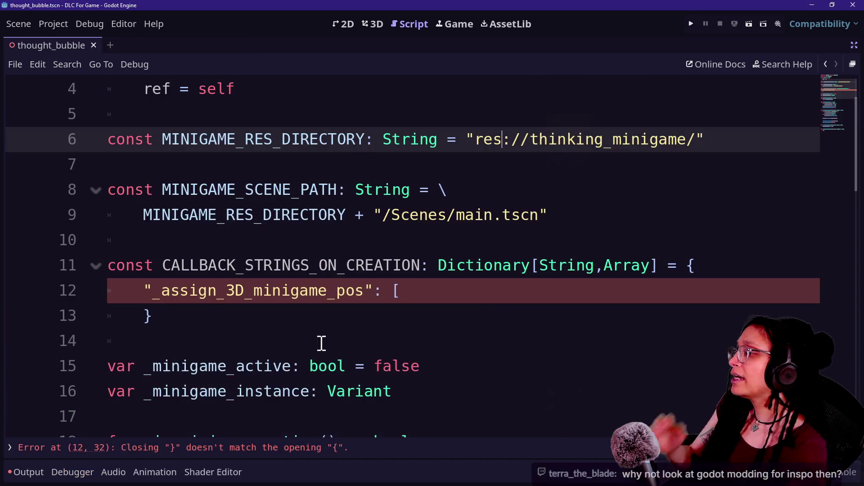
# Restore the side panels and browse thinking_minigame's minigame_config.gd, then switch to the Game With DLC editor.
pyautogui.click(854, 45)
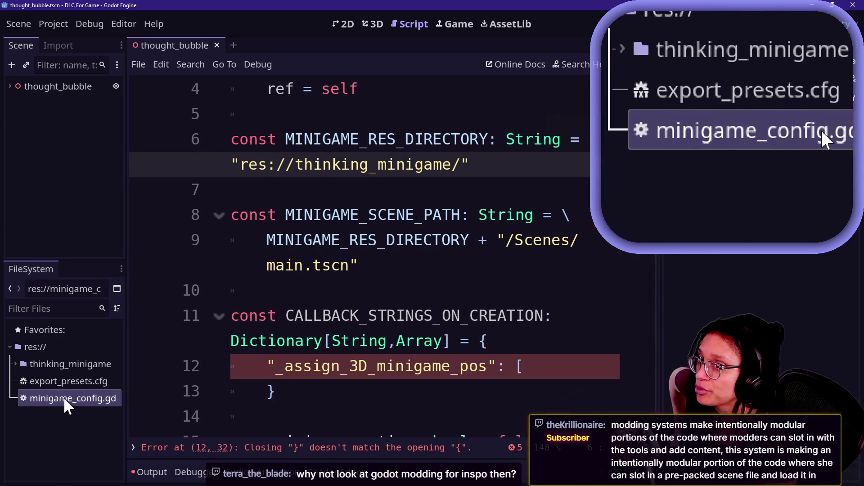
pyautogui.click(54, 417)
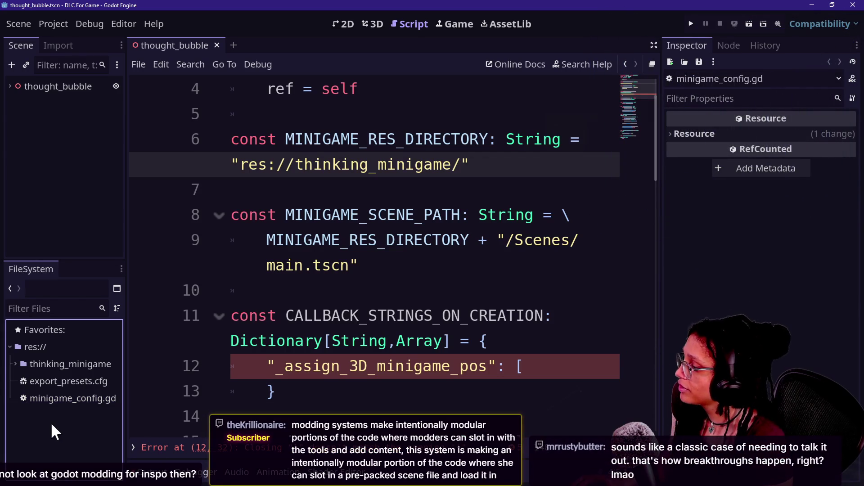
pyautogui.click(39, 401)
pyautogui.click(38, 363)
pyautogui.click(13, 364)
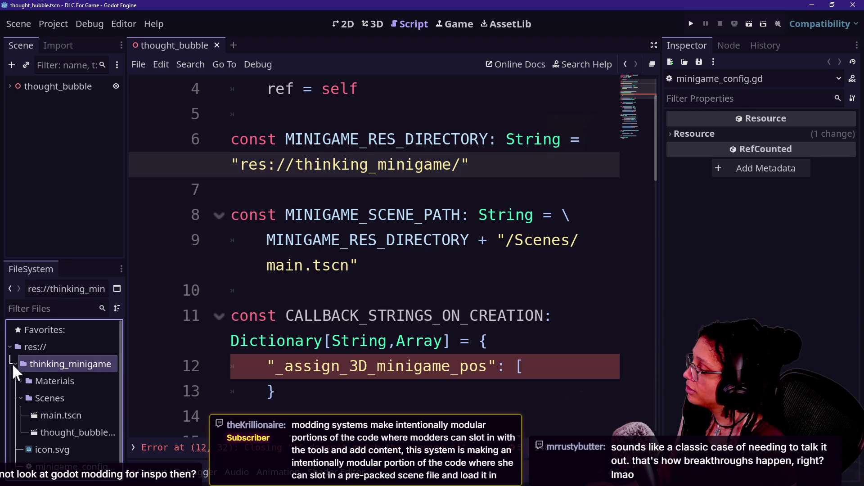
pyautogui.scroll(-1, 74, 418)
pyautogui.click(74, 446)
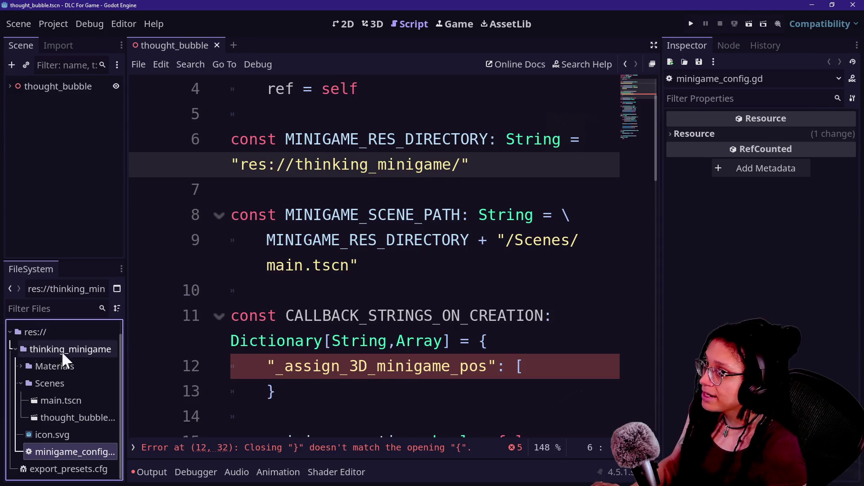
pyautogui.hotkey('alt', 'Tab')
pyautogui.scroll(2, 354, 317)
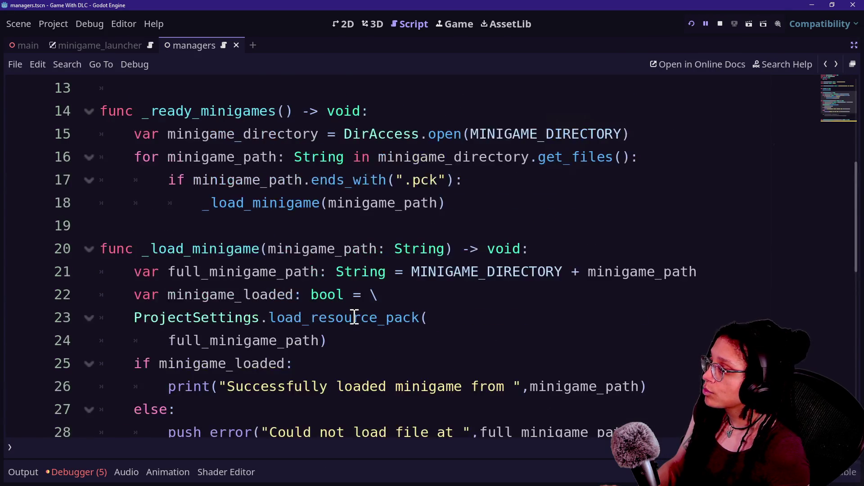
# Review the minigame_loaded line and the directory-opening line, then bring File Explorer forward.
pyautogui.click(202, 294)
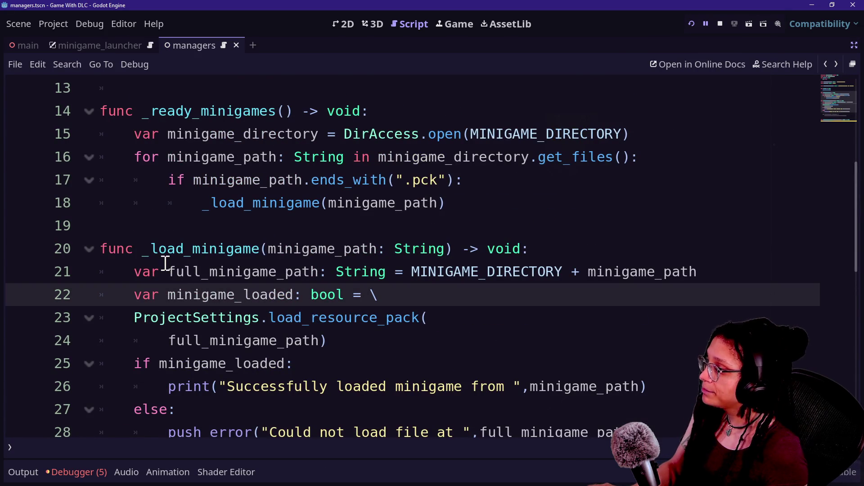
pyautogui.scroll(1, 165, 263)
pyautogui.moveTo(135, 203); pyautogui.dragTo(633, 203)
pyautogui.click(647, 203)
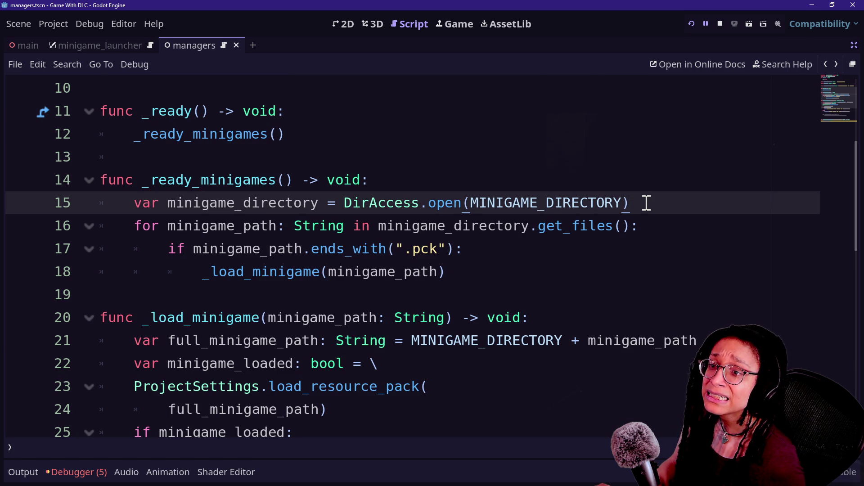
pyautogui.hotkey('alt', 'Tab')
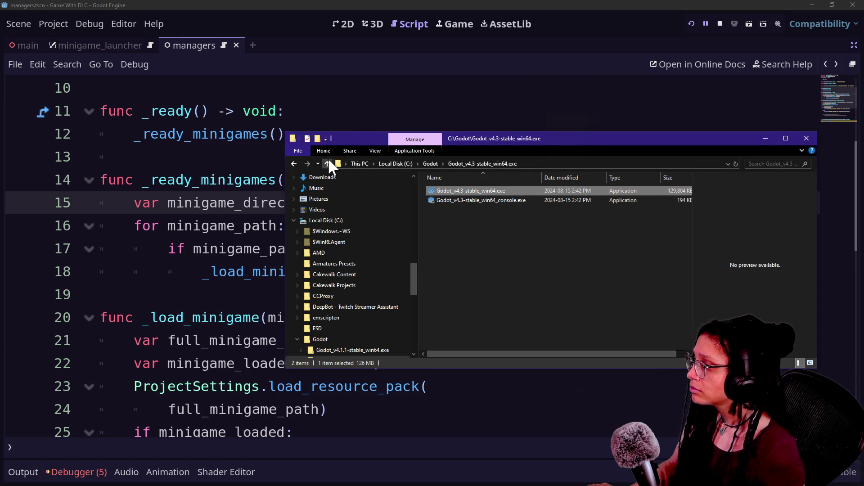
# Confirm minigame_thinking.pck is in game-with-dlc's Minigames folder, then return to the Godot script.
pyautogui.click(297, 164)
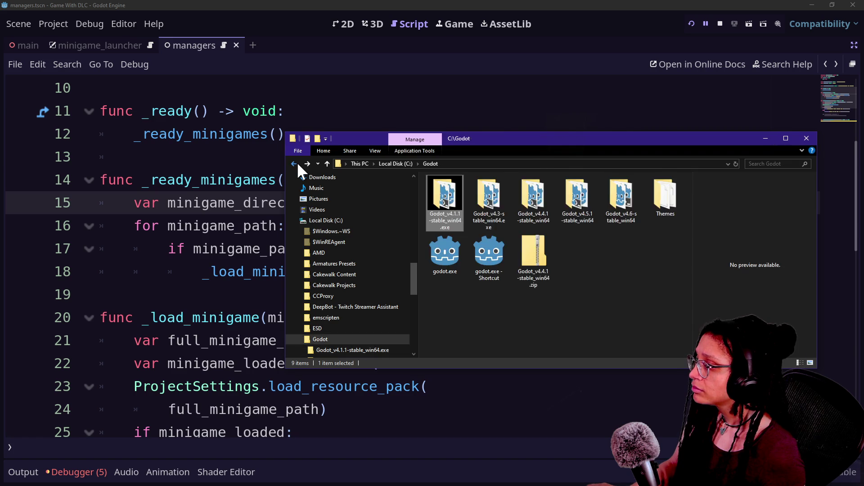
pyautogui.click(297, 164)
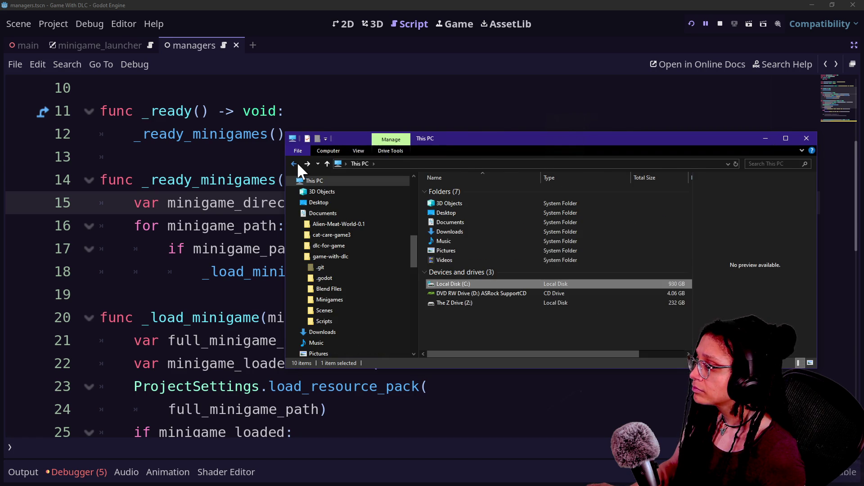
pyautogui.click(298, 163)
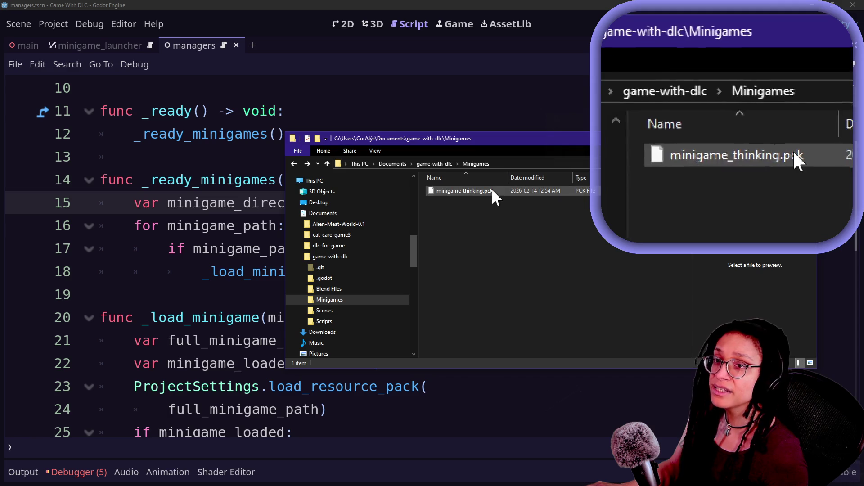
pyautogui.moveTo(449, 191)
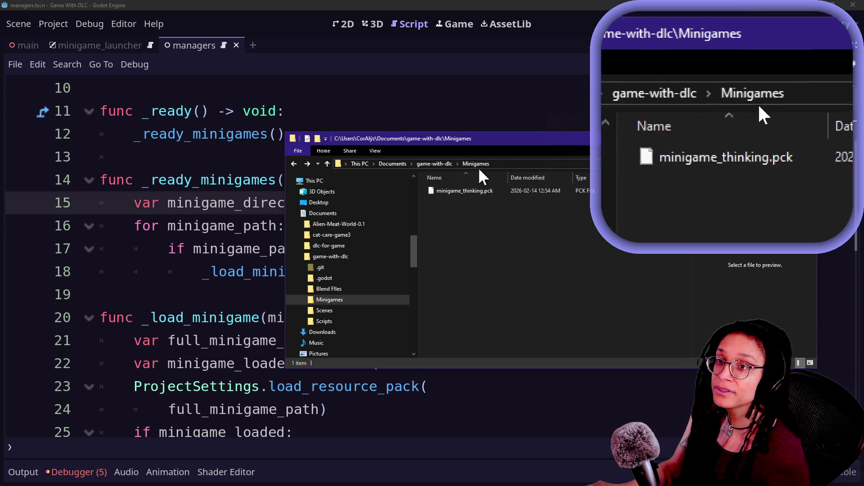
pyautogui.click(204, 271)
pyautogui.scroll(3, 373, 234)
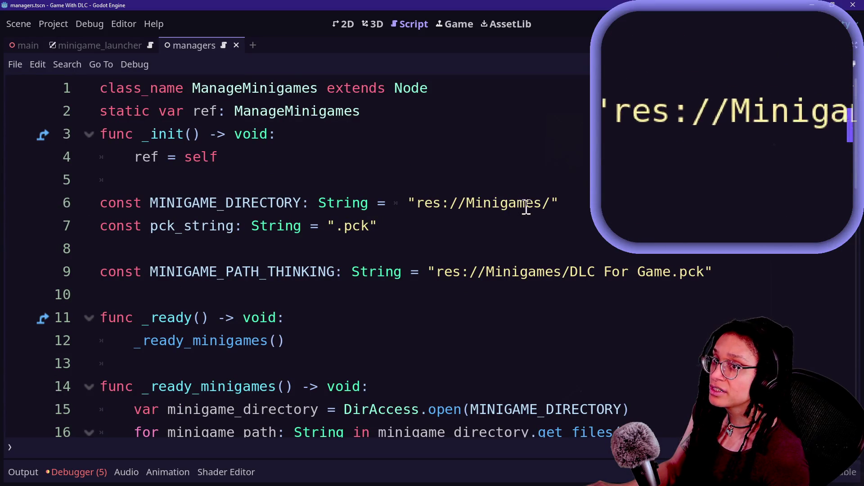
# Delete the unused MINIGAME_PATH_THINKING constant and its empty line, keeping the res://Minigames/ directory.
pyautogui.click(417, 208)
pyautogui.moveTo(417, 208); pyautogui.dragTo(566, 206)
pyautogui.click(560, 207)
pyautogui.click(566, 206)
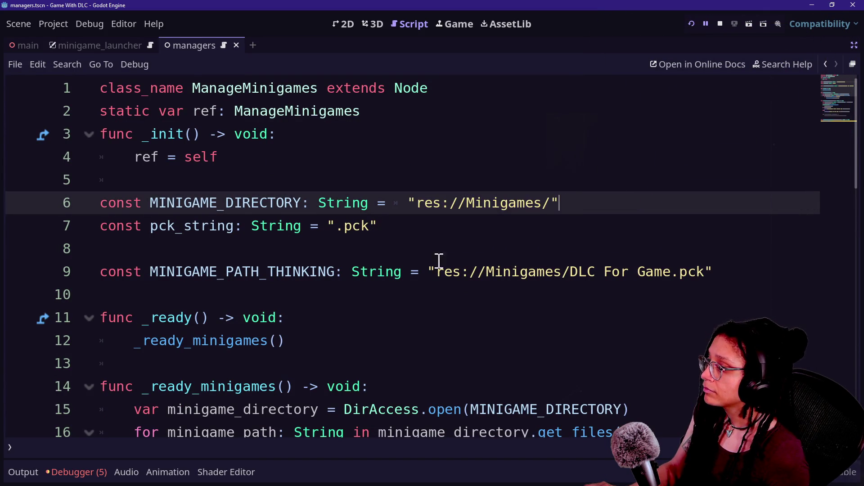
pyautogui.scroll(-2, 419, 262)
pyautogui.click(746, 203)
pyautogui.moveTo(746, 204); pyautogui.dragTo(729, 183)
pyautogui.press('BackSpace')
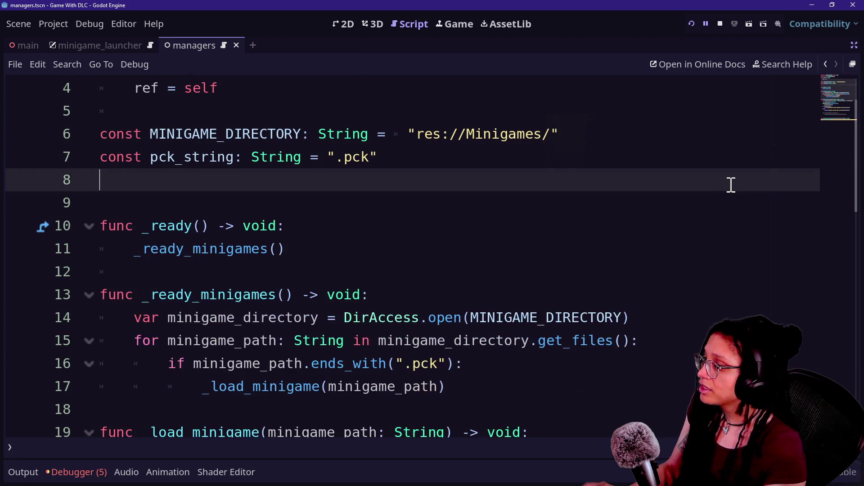
pyautogui.press('BackSpace')
# Review the get_files listing, the ends_with .pck check, and the per-file _load_minigame call.
pyautogui.scroll(-4, 623, 236)
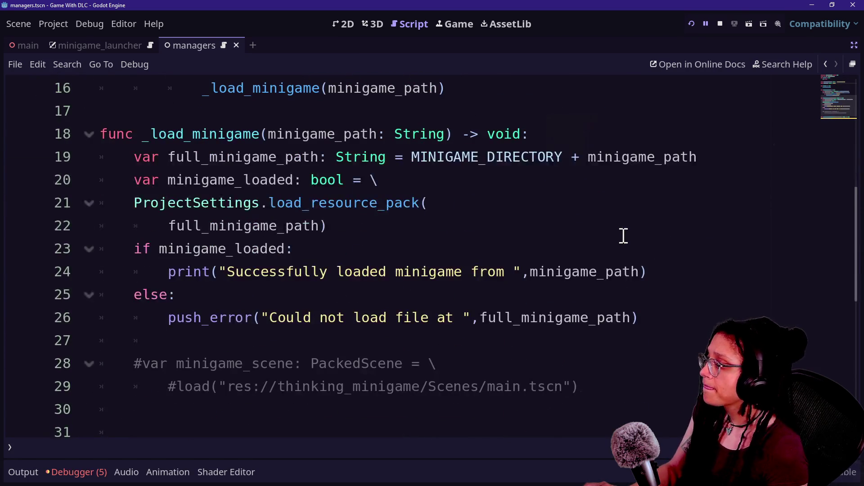
pyautogui.scroll(2, 408, 208)
pyautogui.click(159, 213)
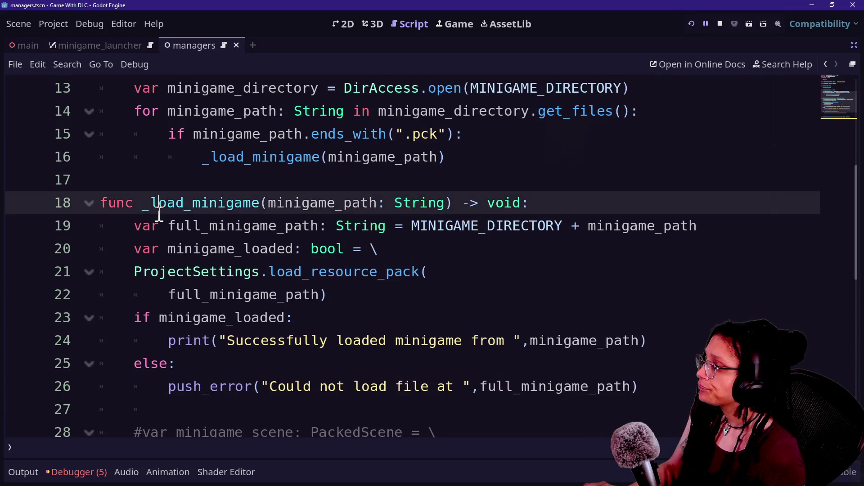
pyautogui.scroll(2, 159, 215)
pyautogui.moveTo(285, 157); pyautogui.dragTo(634, 155)
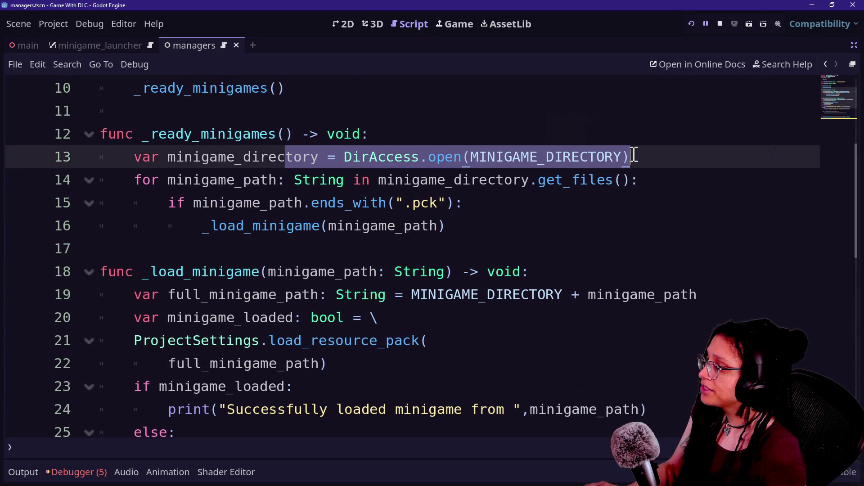
pyautogui.moveTo(166, 204); pyautogui.dragTo(489, 197)
pyautogui.click(482, 202)
pyautogui.click(304, 205)
pyautogui.click(488, 197)
pyautogui.moveTo(206, 227); pyautogui.dragTo(390, 225)
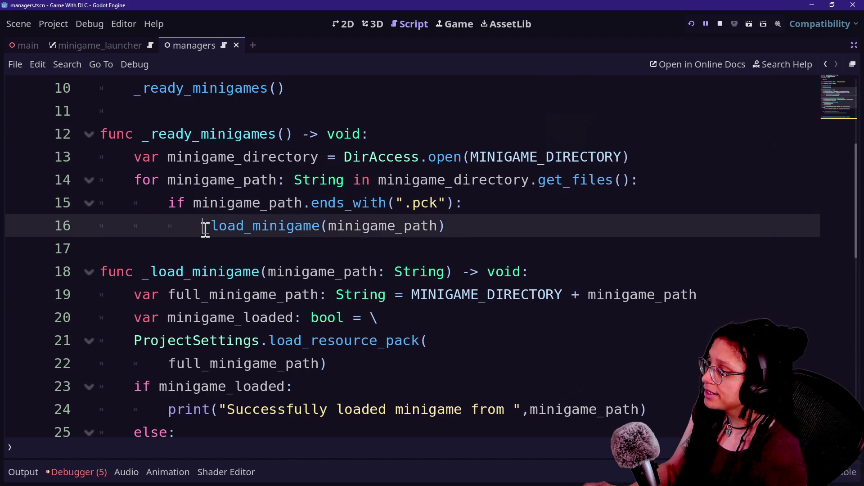
pyautogui.click(390, 226)
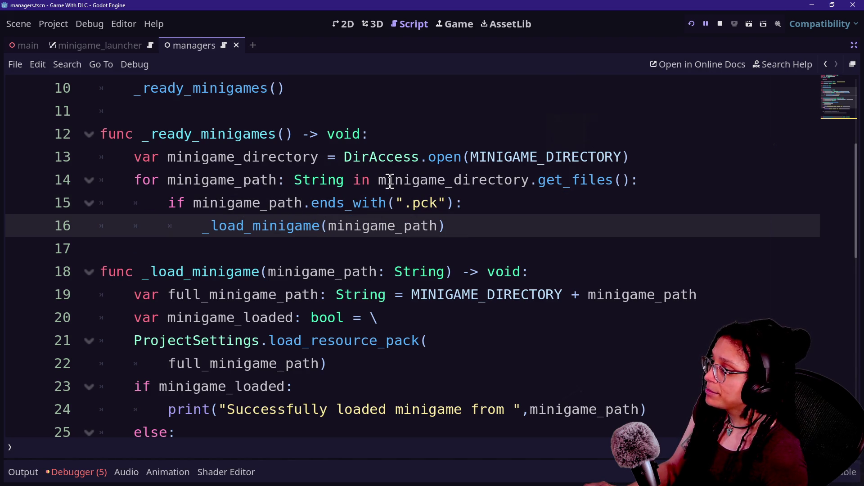
pyautogui.moveTo(380, 180); pyautogui.dragTo(614, 180)
pyautogui.click(546, 181)
pyautogui.click(617, 180)
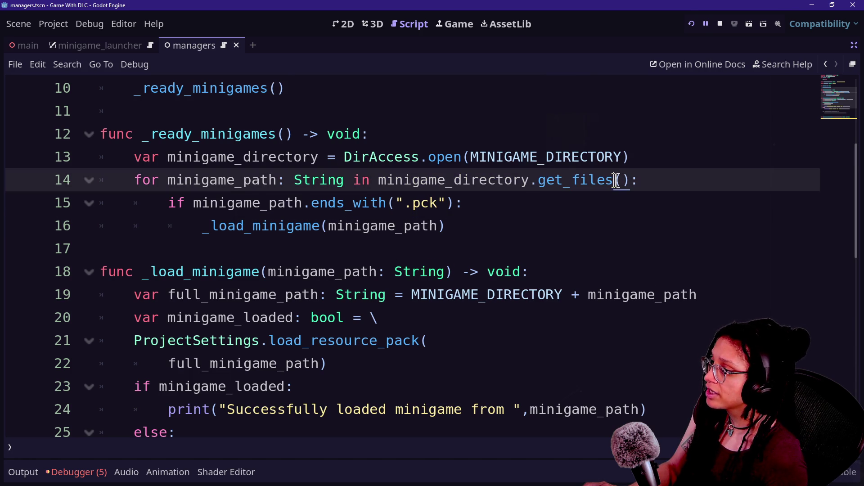
# Launch the main game with Run Project.
pyautogui.click(23, 473)
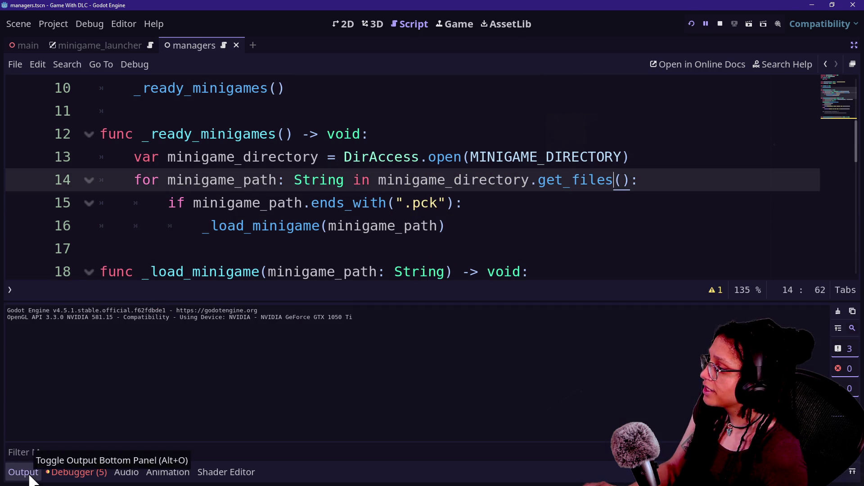
pyautogui.click(24, 472)
pyautogui.scroll(-2, 537, 293)
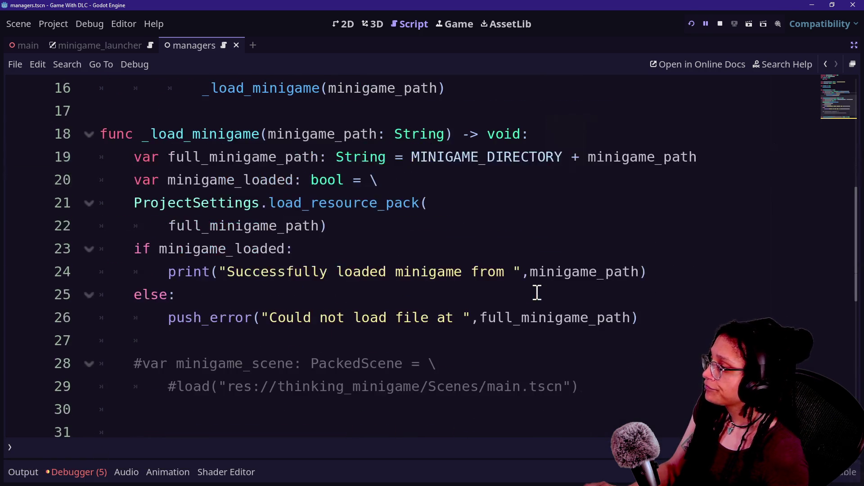
pyautogui.click(690, 24)
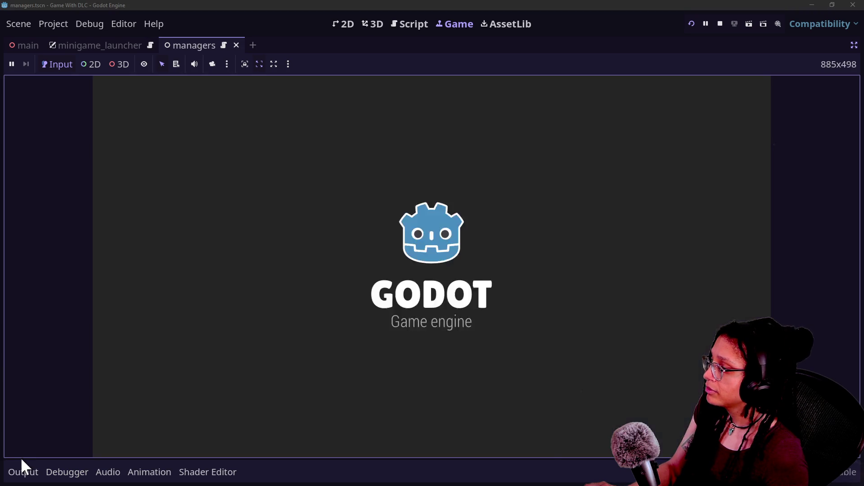
# Read 'Successfully loaded minigame from minigame_thinking.pck' in Output, then return to the script.
pyautogui.click(18, 470)
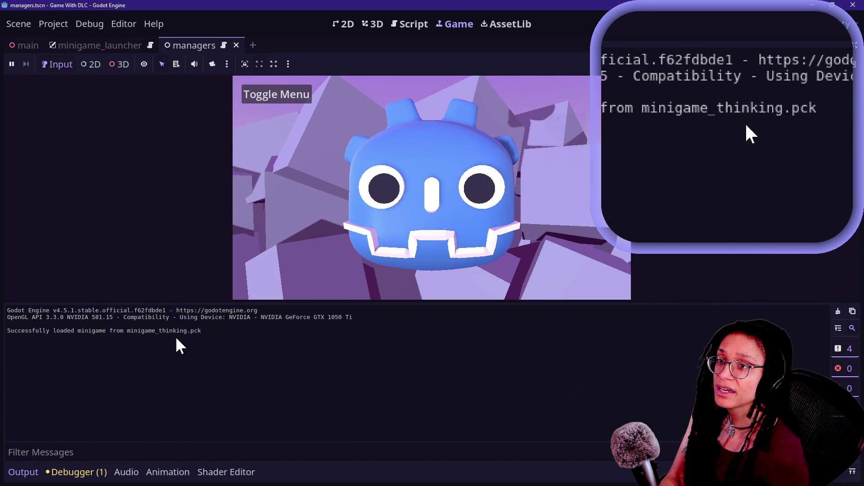
pyautogui.click(428, 24)
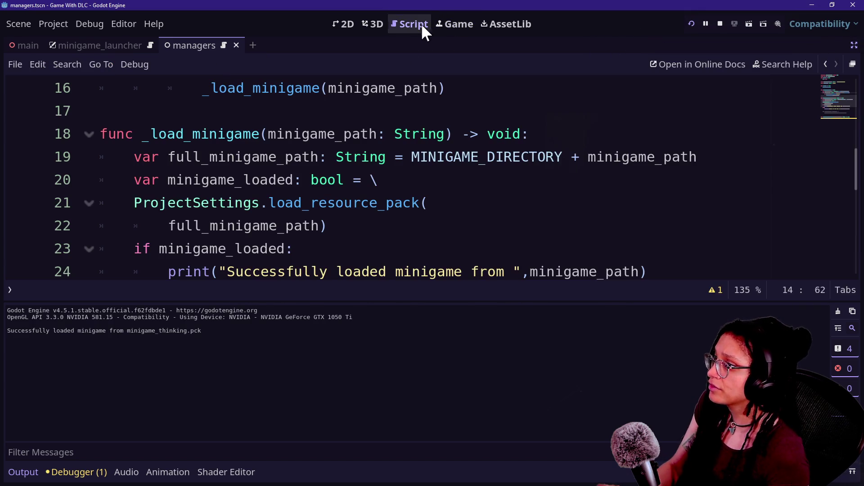
# Review _load_minigame's load_resource_pack call, its documentation, and the success message line.
pyautogui.click(391, 171)
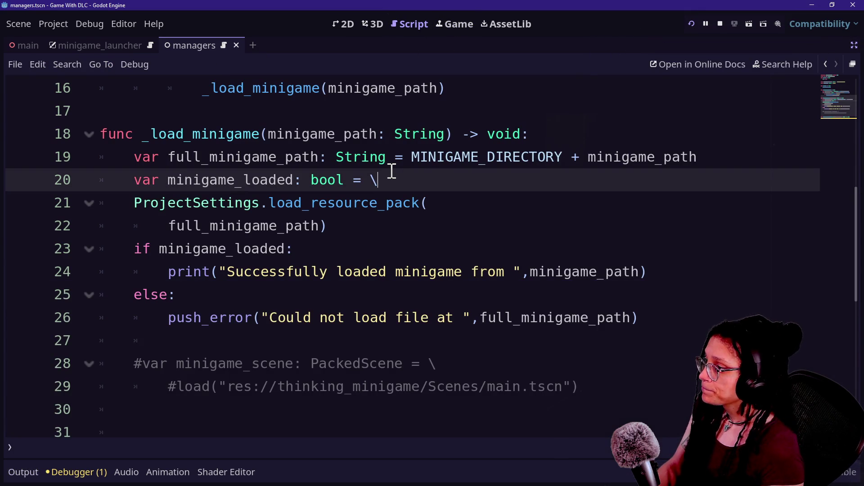
pyautogui.moveTo(391, 200)
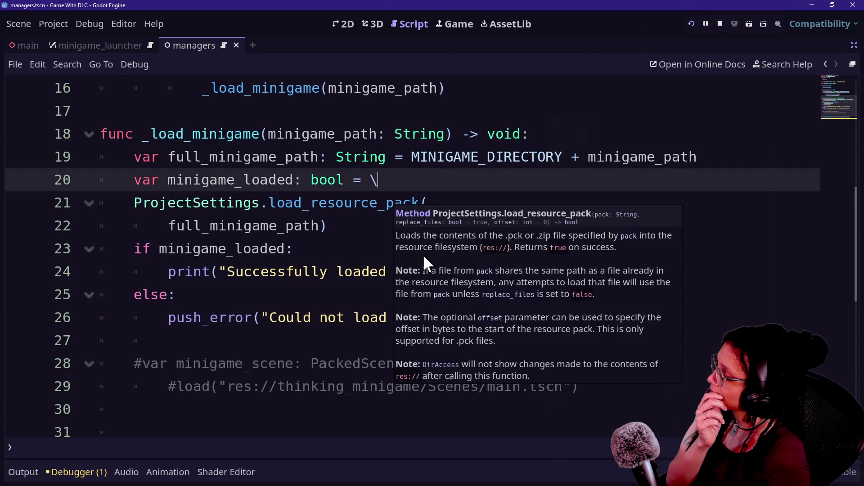
pyautogui.click(287, 275)
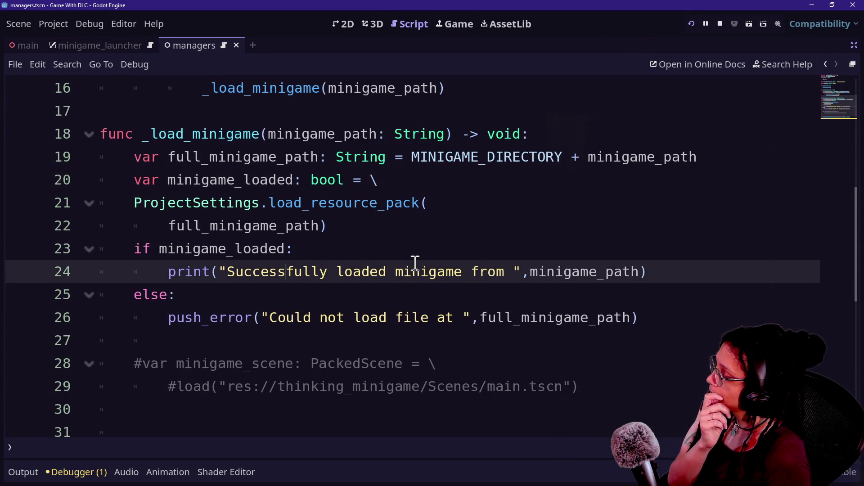
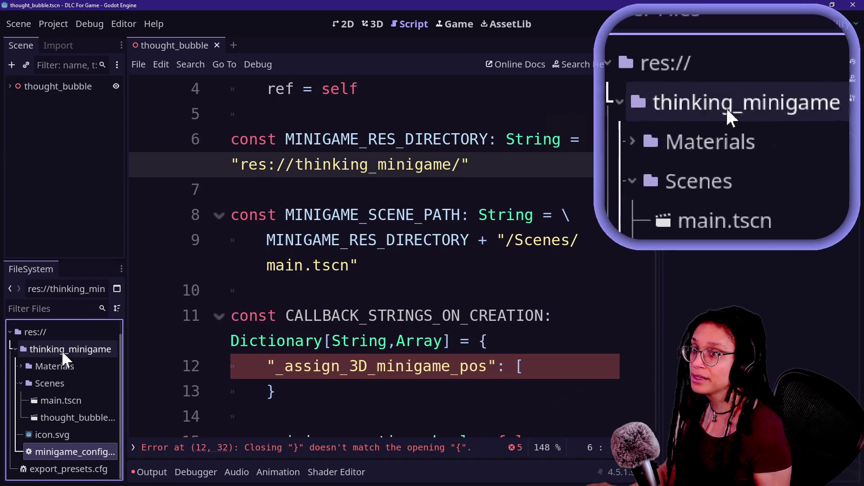
# Rename the thinking_minigame folder in the FileSystem dock to minigame_thinking.
pyautogui.click(60, 348)
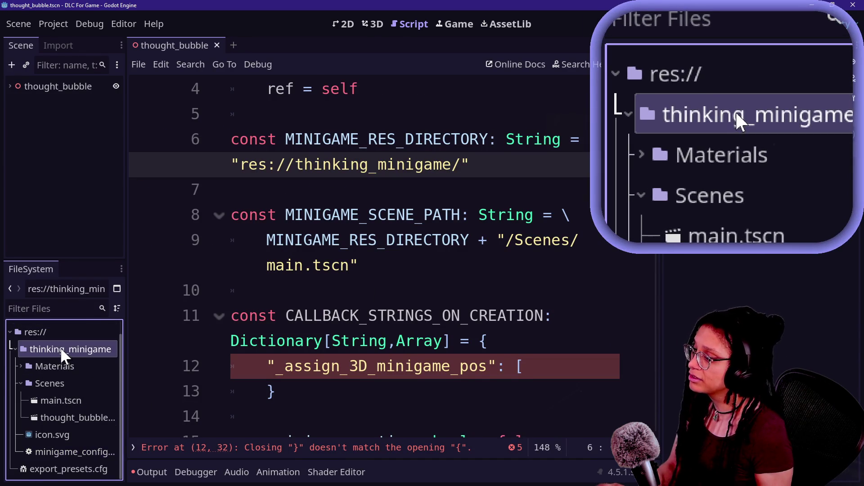
pyautogui.rightClick(61, 347)
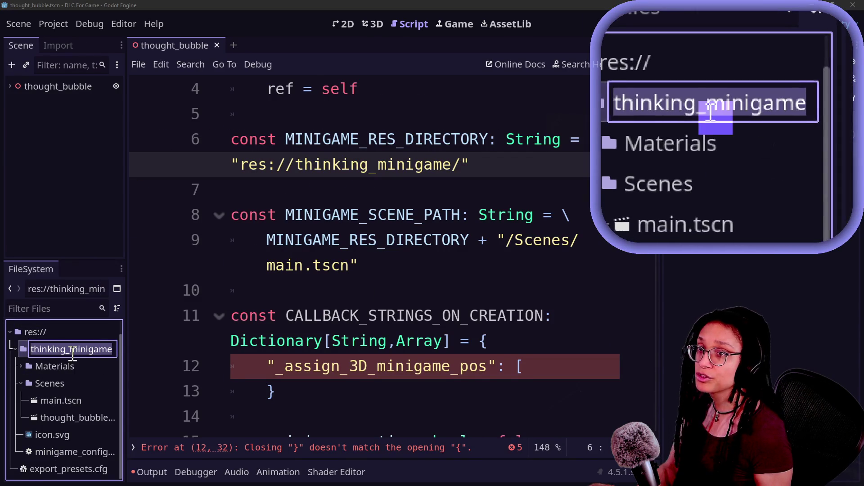
pyautogui.write('minigame_thinking')
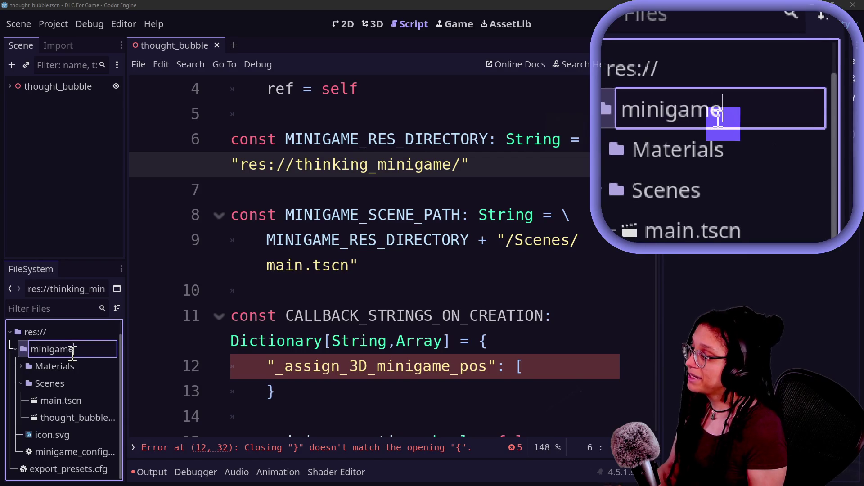
pyautogui.press('Return')
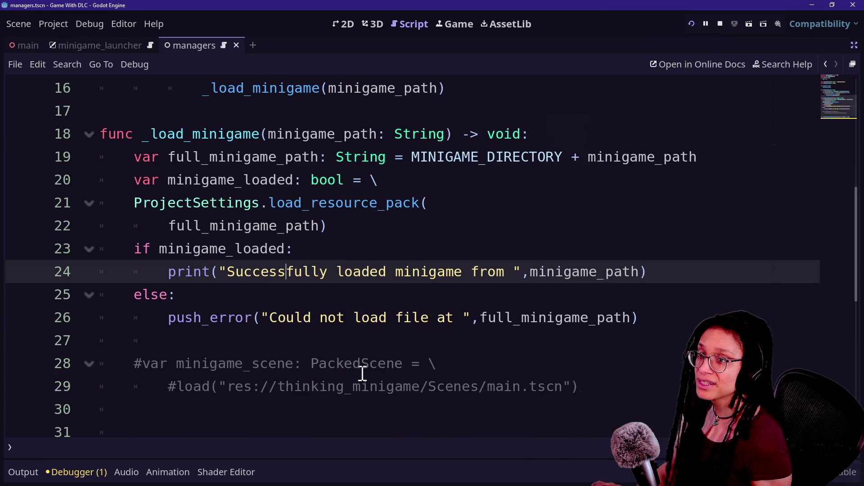
# Check the exported minigame_thinking.pck file, then open blank lines after the else branch near line 27.
pyautogui.click(439, 190)
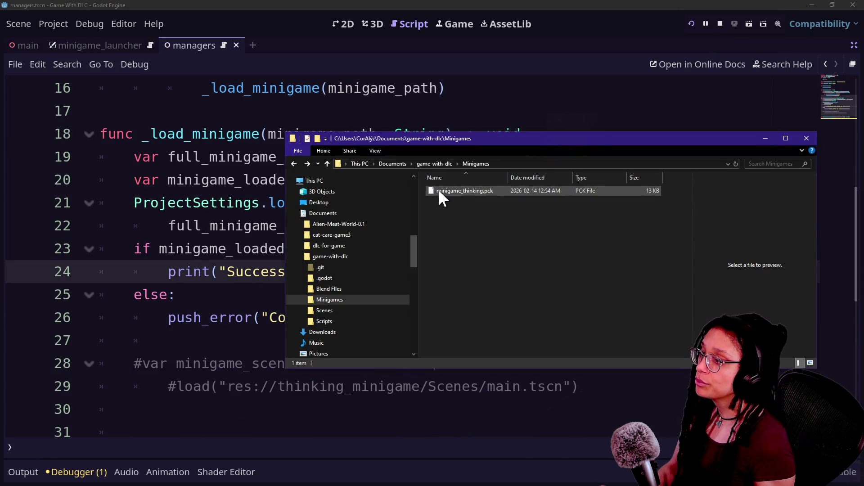
pyautogui.click(263, 298)
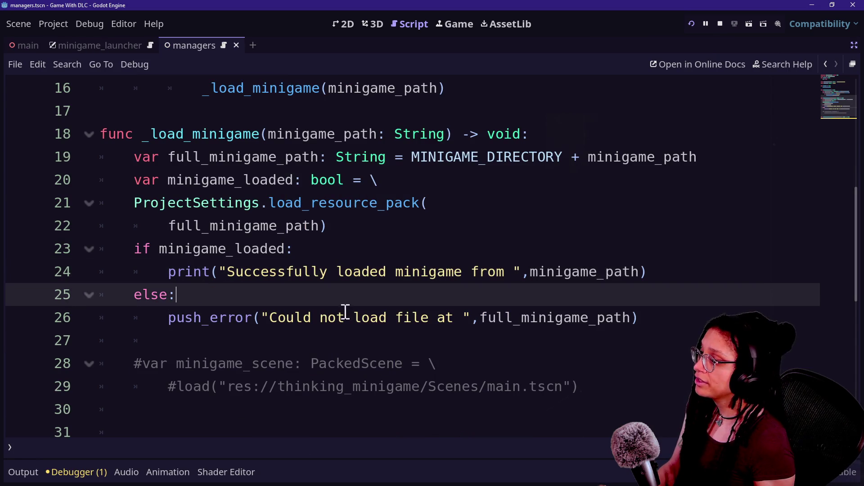
pyautogui.click(380, 317)
pyautogui.scroll(-2, 450, 266)
pyautogui.scroll(2, 449, 266)
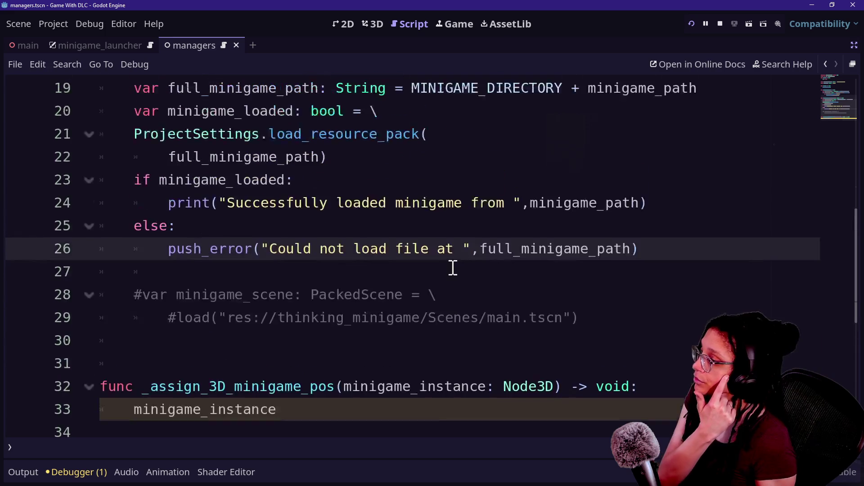
pyautogui.click(621, 341)
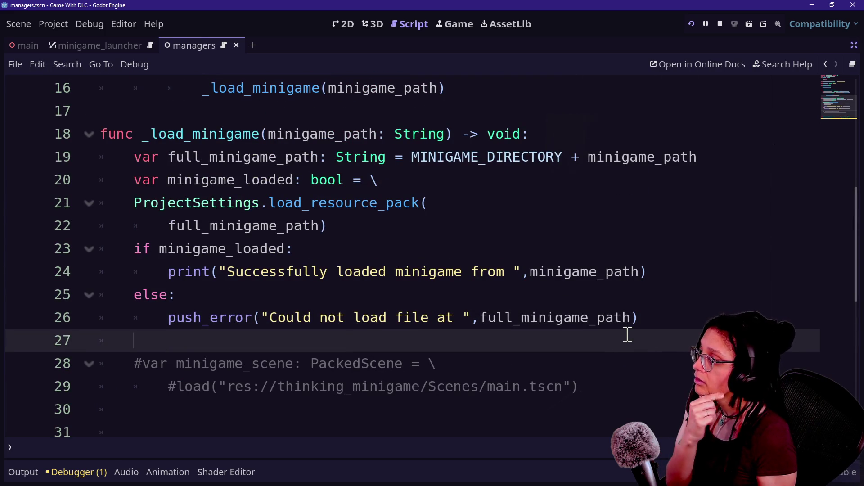
pyautogui.press('Return')
pyautogui.press('Up')
pyautogui.press('Return')
# Begin the declaration 'var minigame_name: String =' on the new line.
pyautogui.write('v')
pyautogui.press('capslock')
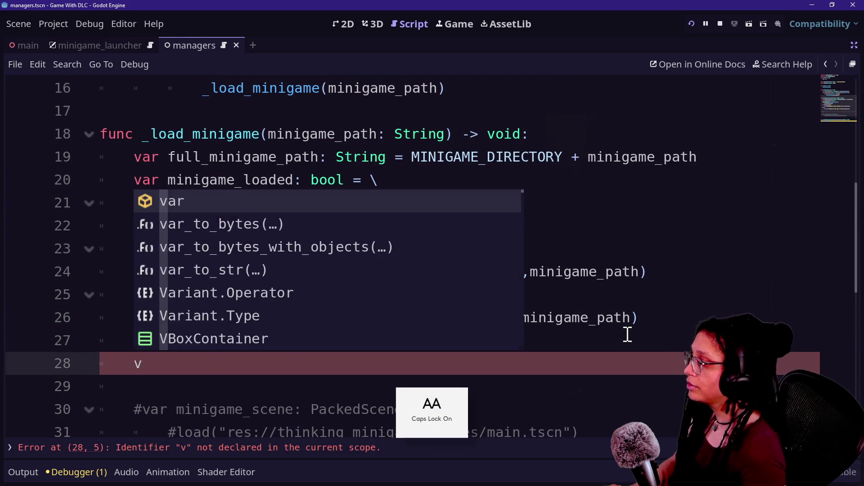
pyautogui.press('Escape')
pyautogui.press('capslock')
pyautogui.write('ar minigame_name')
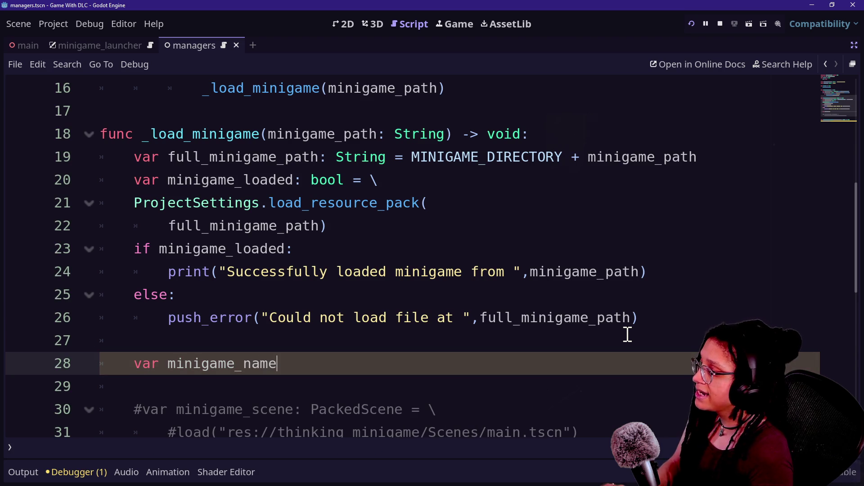
pyautogui.write(': String =')
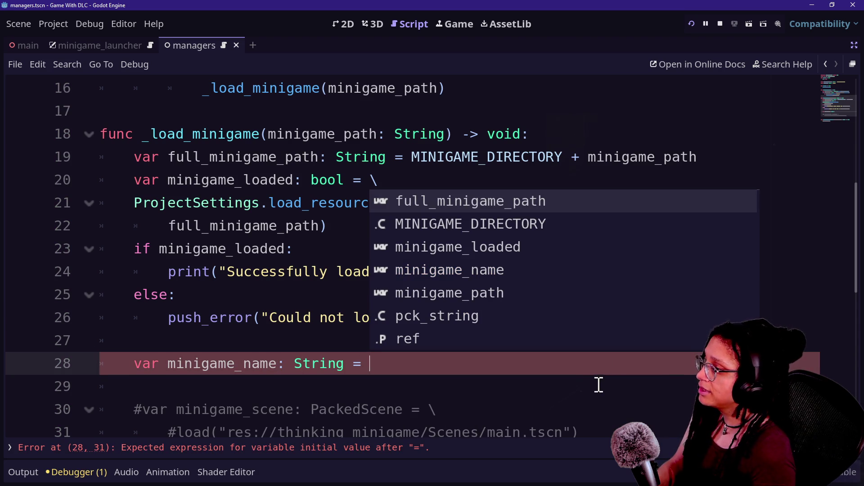
pyautogui.press('Escape')
# Continue it as minigame_path.trim_suffix(STRING, correcting the method name along the way.
pyautogui.write('minigame_path')
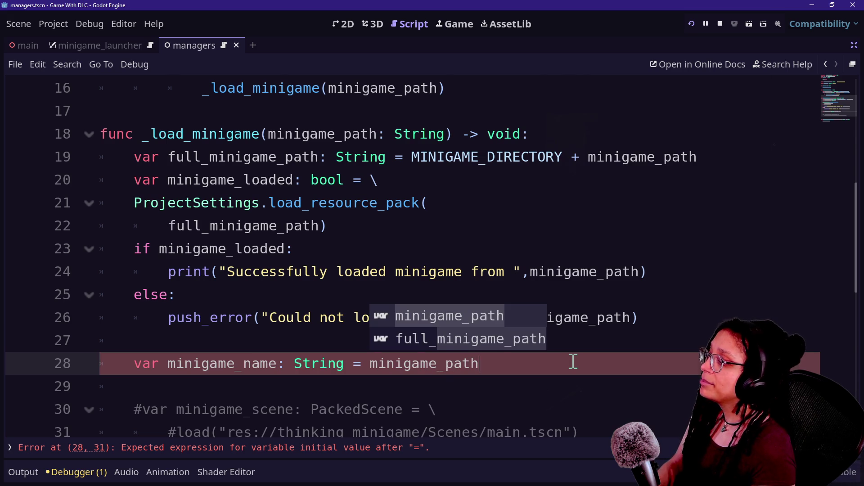
pyautogui.write('.')
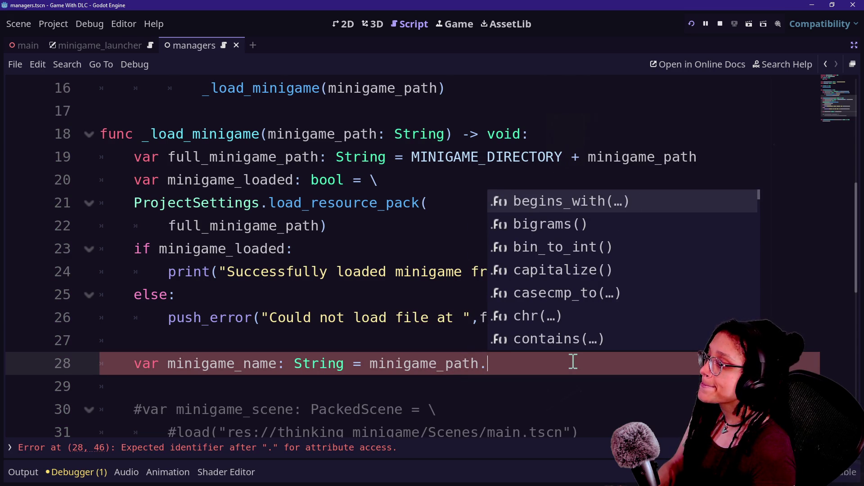
pyautogui.write('slic')
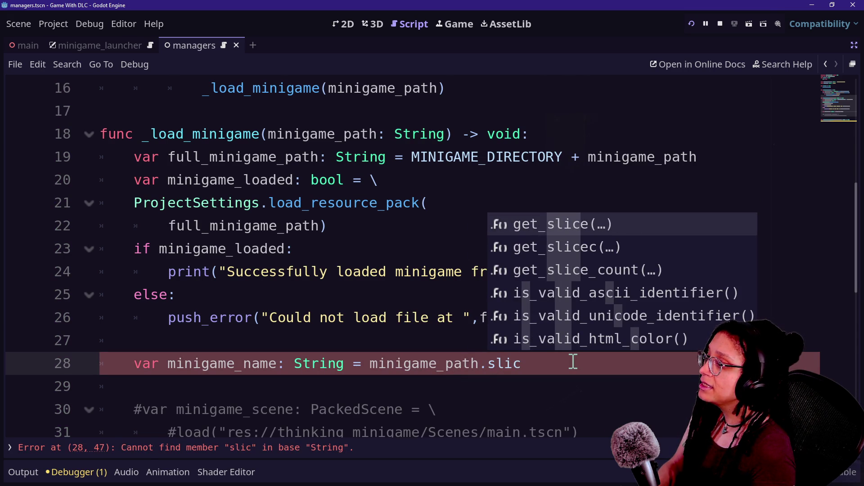
pyautogui.press('BackSpace')
pyautogui.press('BackSpace')
pyautogui.press('BackSpace')
pyautogui.write('.')
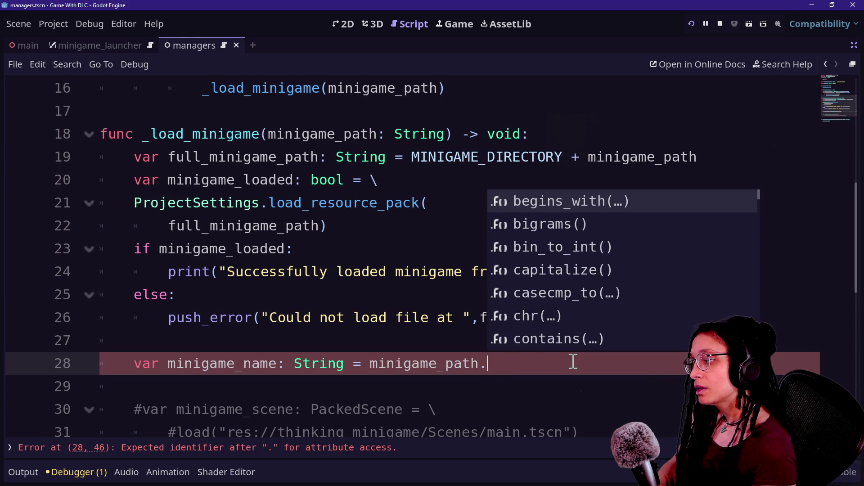
pyautogui.write('trim_prefix')
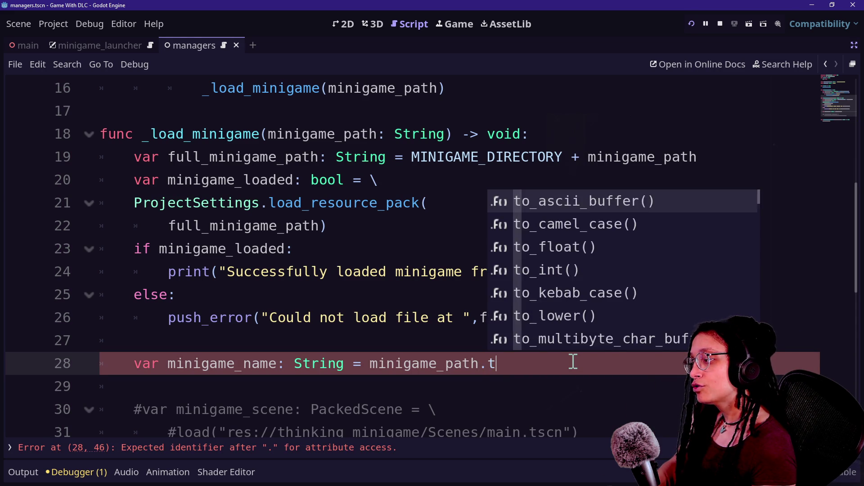
pyautogui.press('BackSpace')
pyautogui.press('BackSpace')
pyautogui.press('BackSpace')
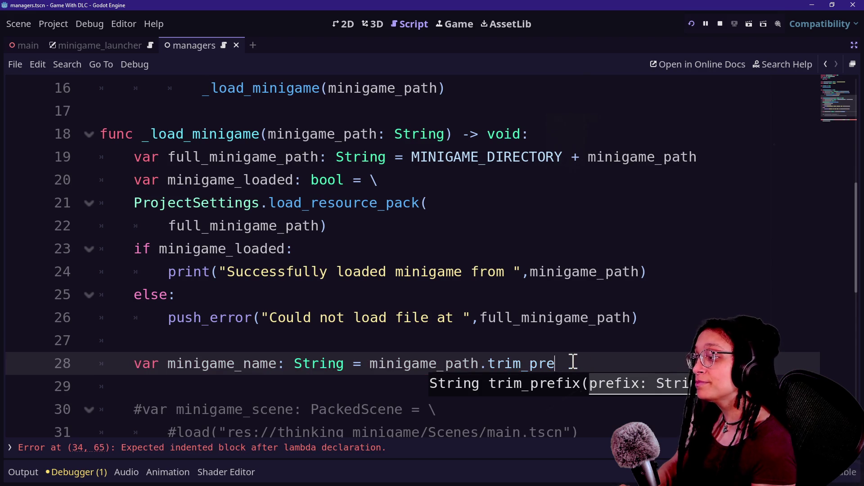
pyautogui.write('_suffic')
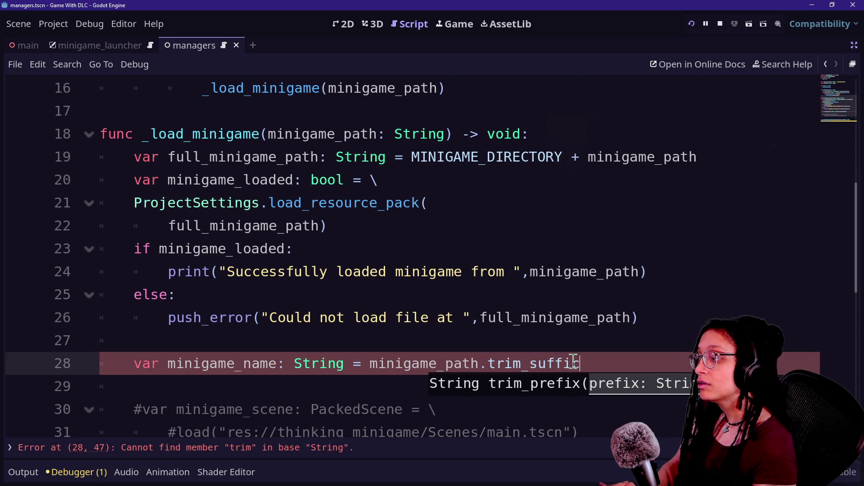
pyautogui.scroll(-1, 574, 360)
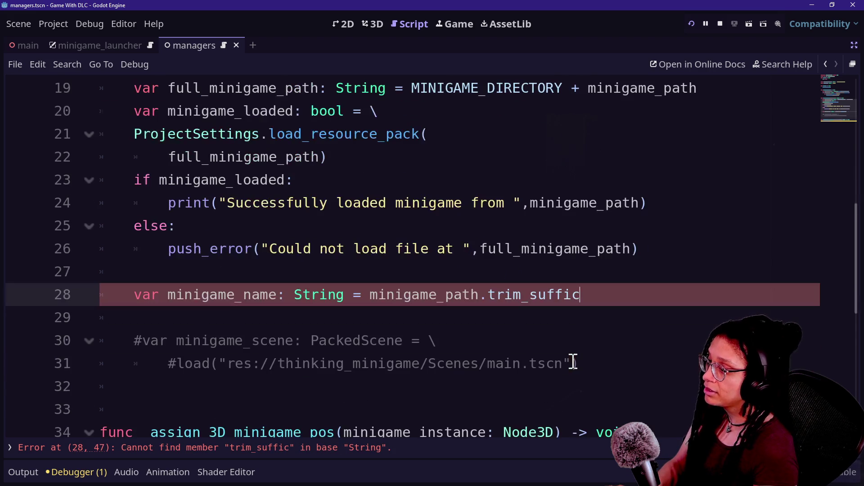
pyautogui.write('x)')
pyautogui.press('BackSpace')
pyautogui.write('(')
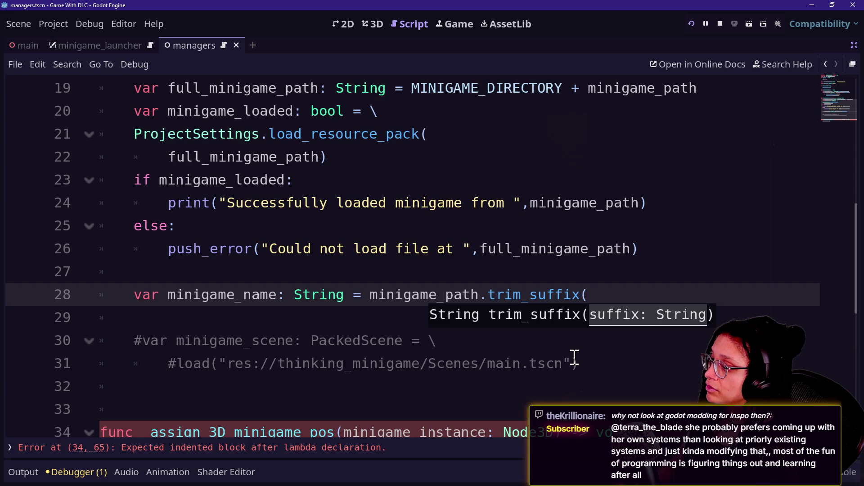
pyautogui.write('P')
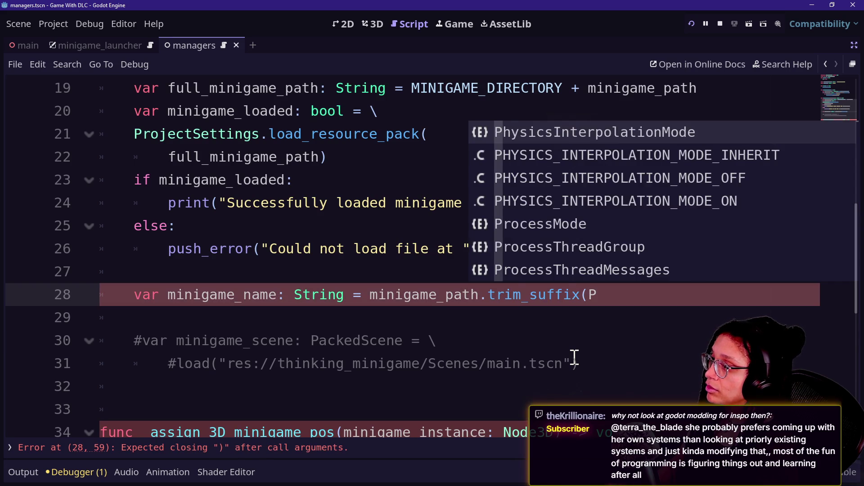
pyautogui.write('CK')
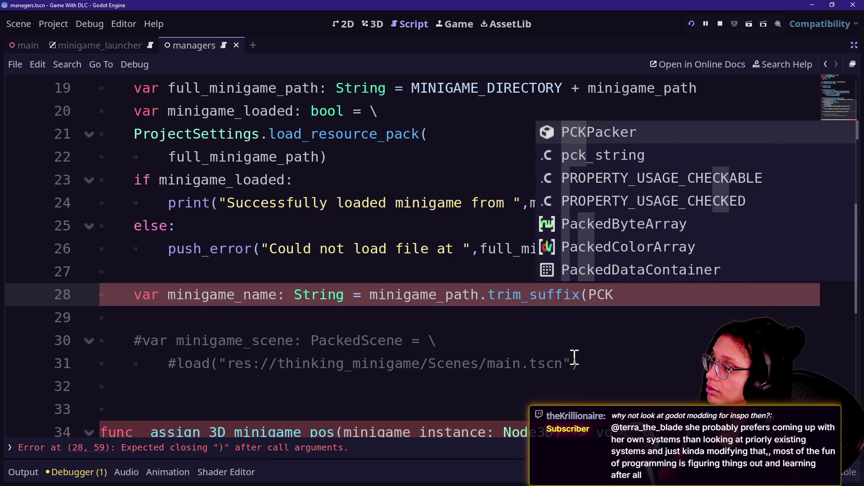
pyautogui.press('BackSpace')
pyautogui.press('BackSpace')
pyautogui.press('BackSpace')
pyautogui.write('TRING')
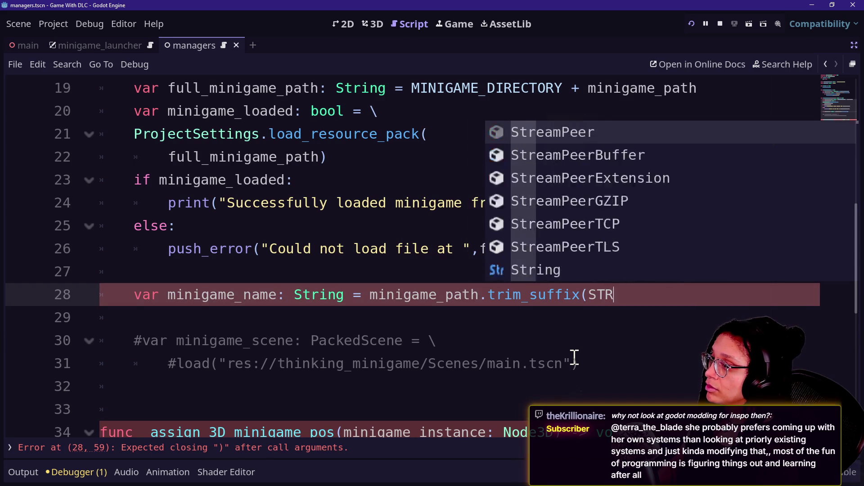
pyautogui.scroll(6, 348, 352)
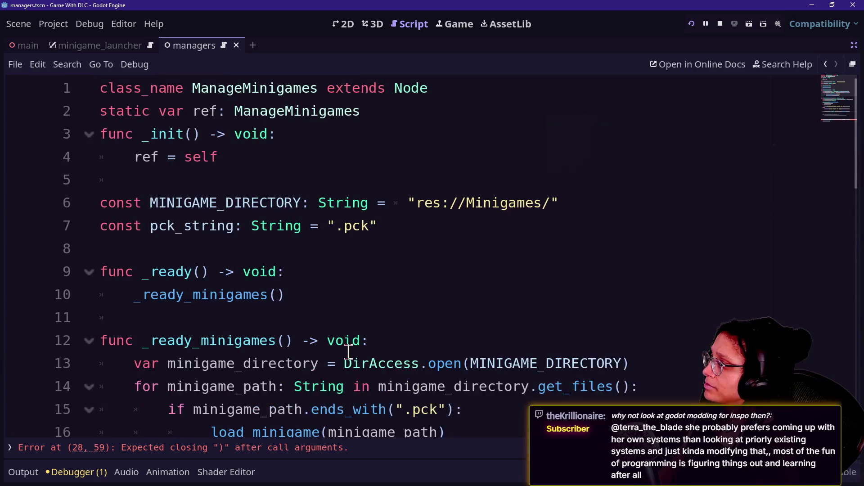
# Rename pck_string to PCK_STRING and use it in place of the ".pck" literal in the line 15 ends_with check.
pyautogui.moveTo(234, 225); pyautogui.dragTo(150, 225)
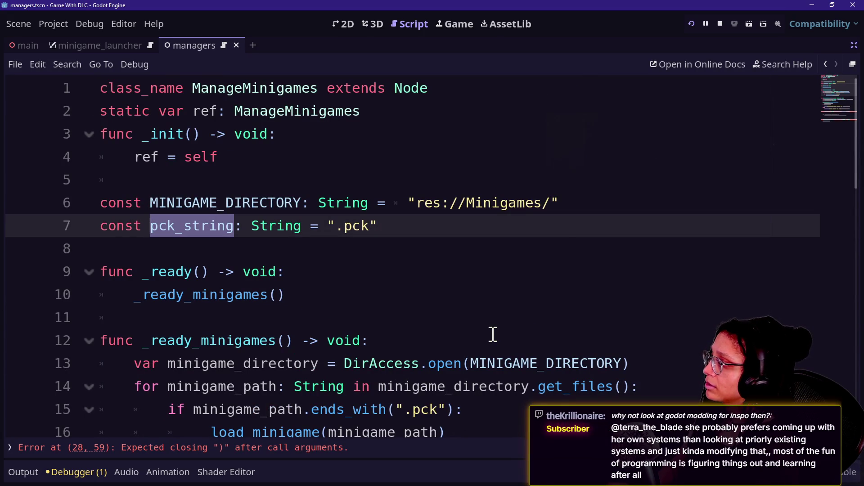
pyautogui.write('PCK_STRING')
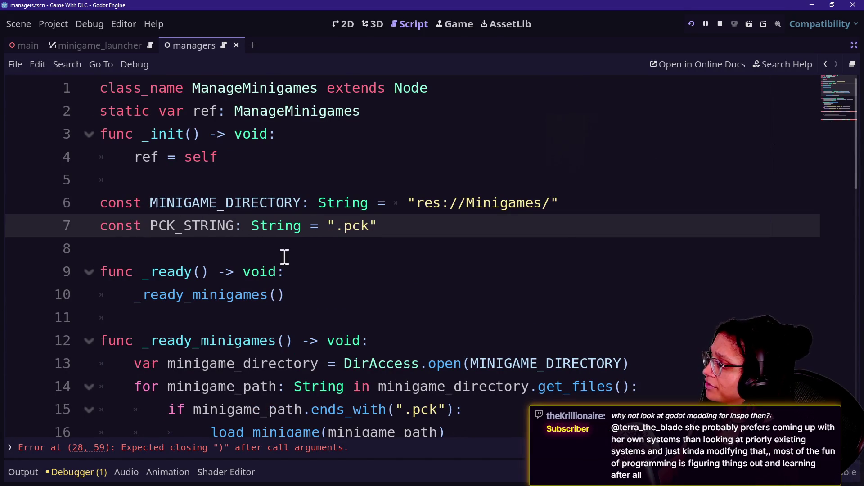
pyautogui.click(447, 409)
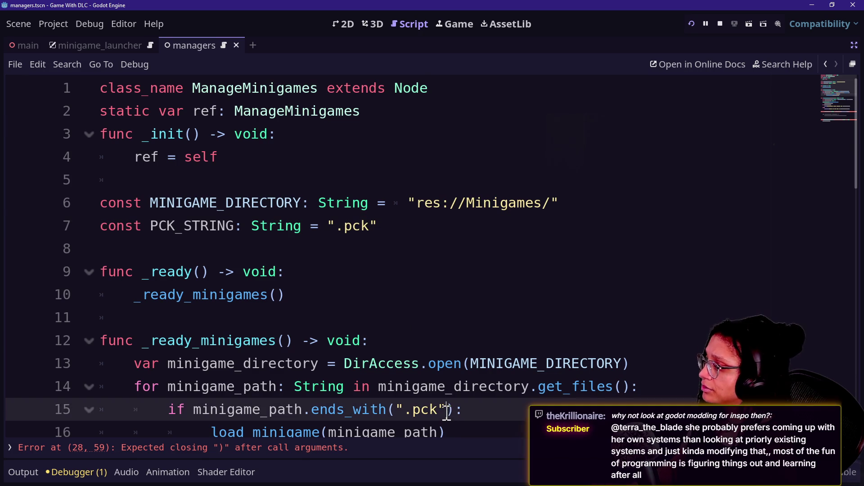
pyautogui.press('BackSpace')
pyautogui.press('BackSpace')
pyautogui.press('BackSpace')
pyautogui.press('BackSpace')
pyautogui.write('PCK_S')
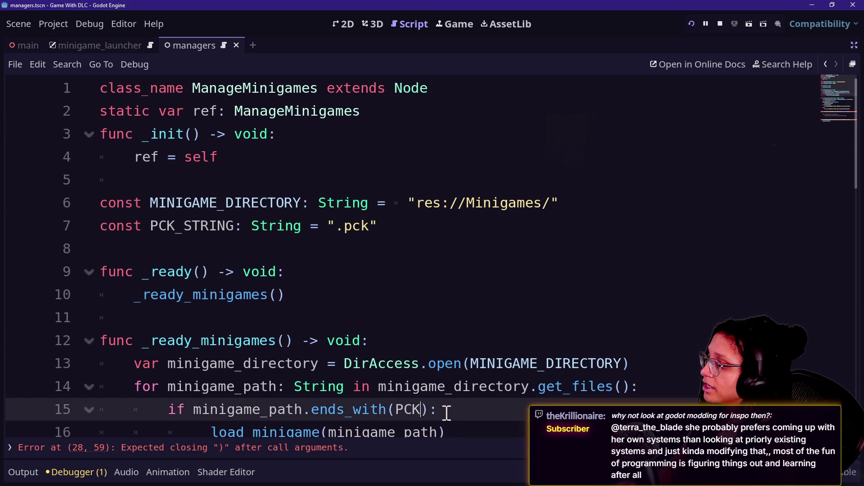
pyautogui.write('TRING')
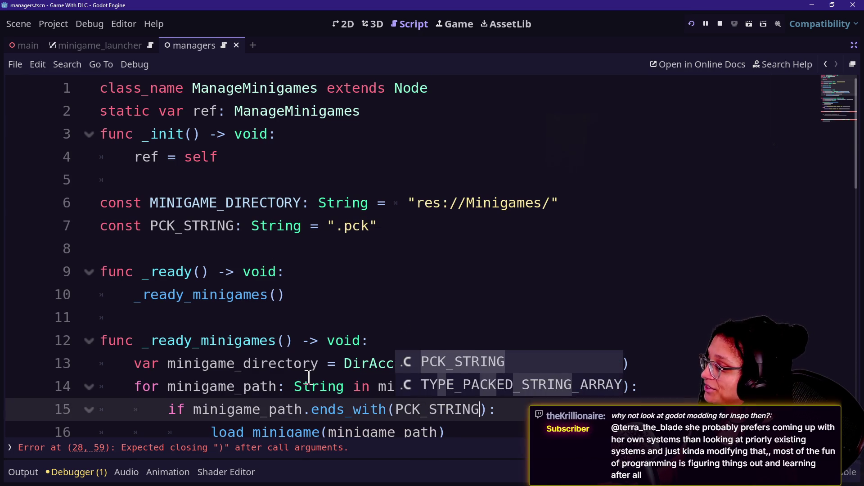
pyautogui.press('Escape')
pyautogui.moveTo(404, 408); pyautogui.dragTo(518, 417)
pyautogui.scroll(-2, 517, 417)
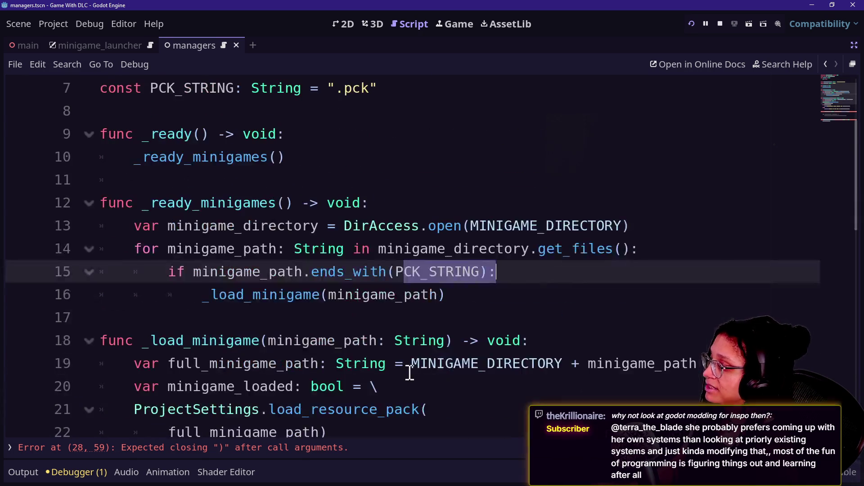
pyautogui.scroll(-3, 410, 372)
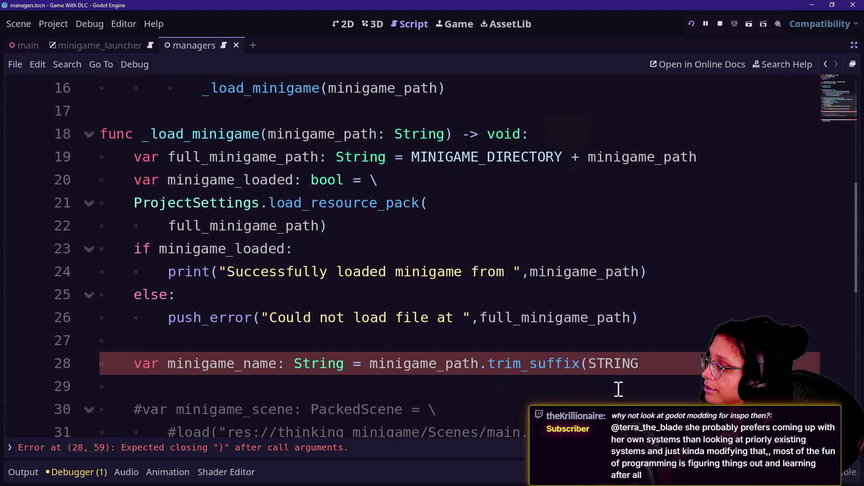
# Change the trim_suffix argument from STRING to PCK_STRING.
pyautogui.scroll(-2, 603, 361)
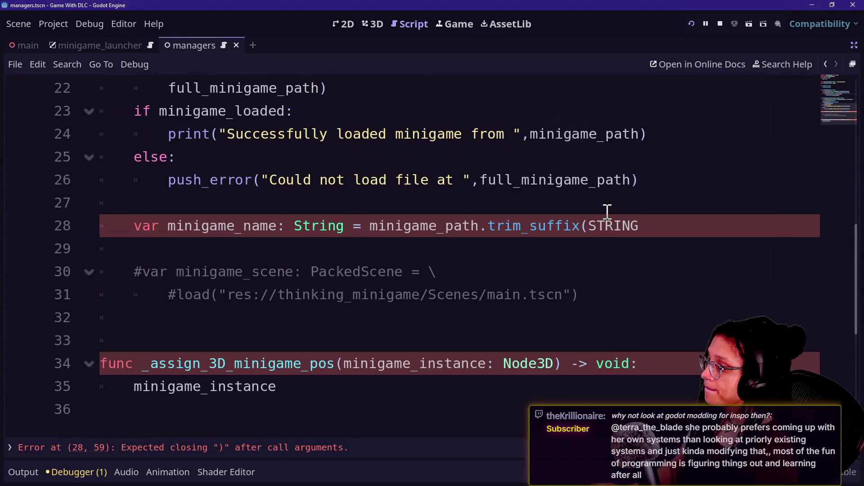
pyautogui.doubleClick(630, 225)
pyautogui.press('BackSpace')
pyautogui.write('PCK_STRING')
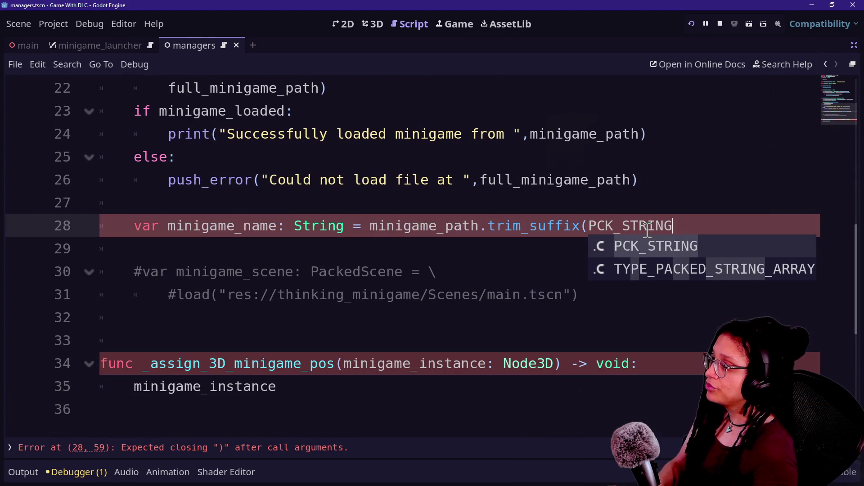
# Split the minigame_name statement after 'String =' with a backslash continuation and add an empty line below.
pyautogui.click(376, 225)
pyautogui.hotkey('ctrl', 'space')
pyautogui.press('Escape')
pyautogui.press('Return')
pyautogui.press('Tab')
pyautogui.click(377, 225)
pyautogui.write('\\')
pyautogui.click(445, 254)
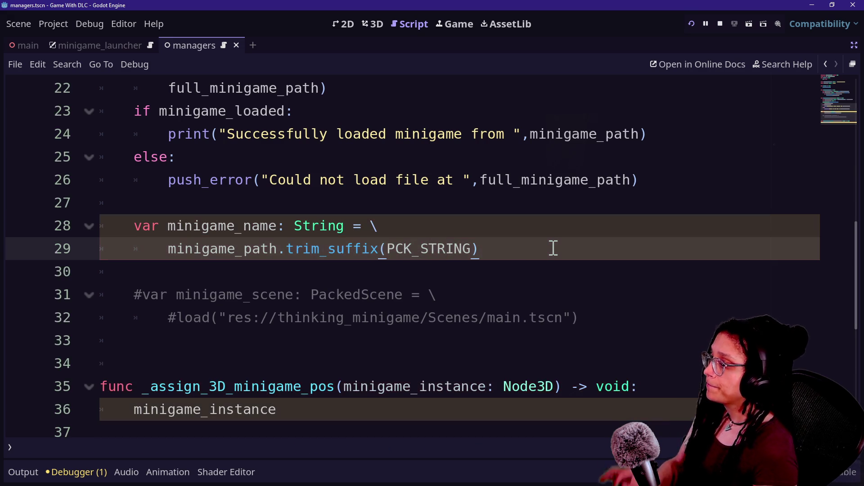
pyautogui.press('Return')
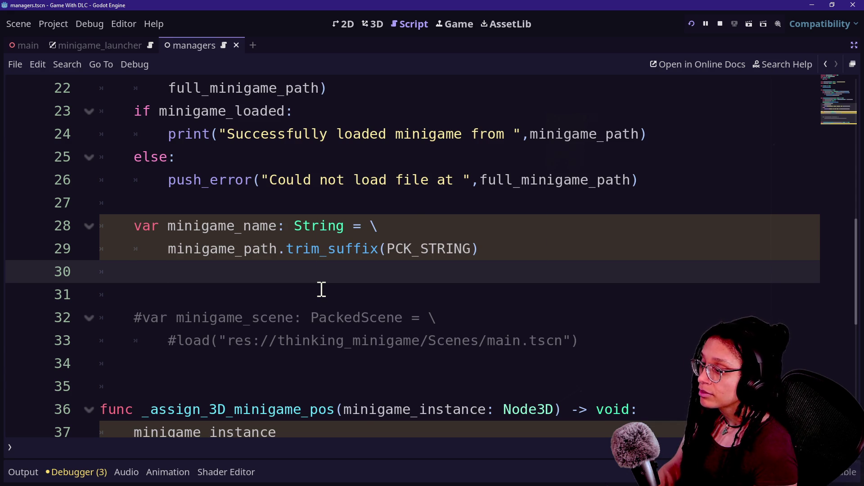
pyautogui.write('s')
pyautogui.press('BackSpace')
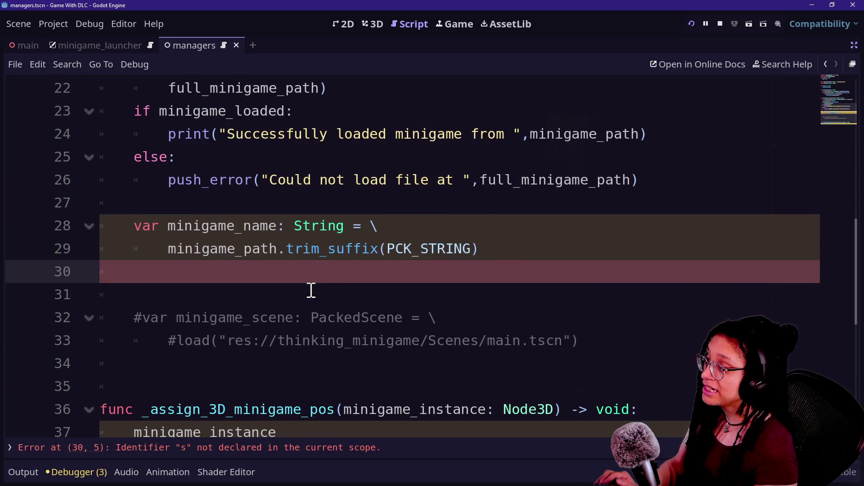
pyautogui.click(853, 46)
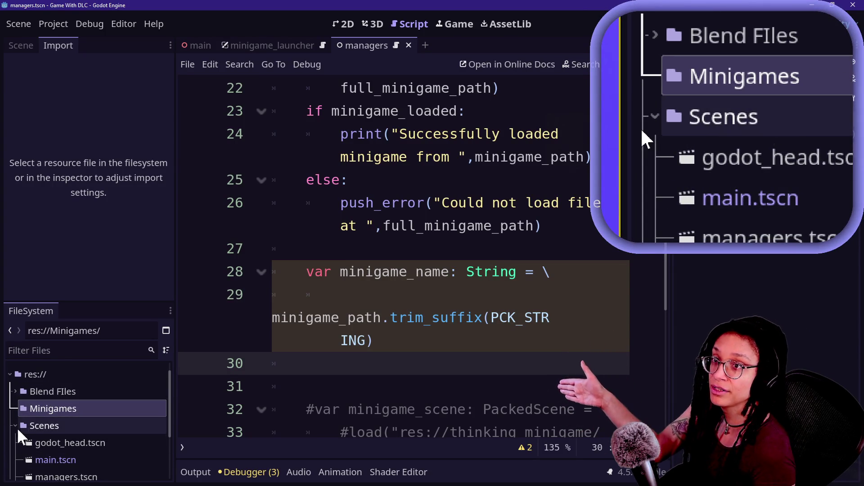
# Browse the FileSystem dock through the Blend Files, Minigames, Scenes and Scripts folders.
pyautogui.click(144, 409)
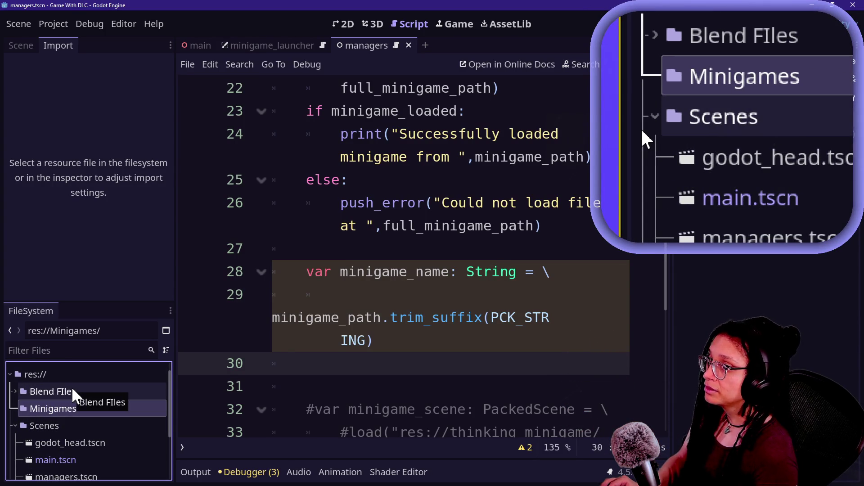
pyautogui.scroll(1, 21, 389)
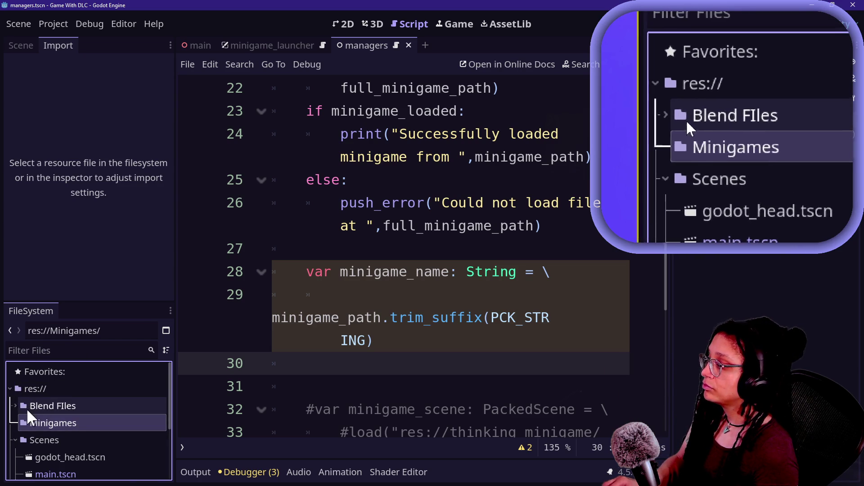
pyautogui.click(25, 408)
pyautogui.press('Down')
pyautogui.click(52, 443)
pyautogui.scroll(-5, 51, 444)
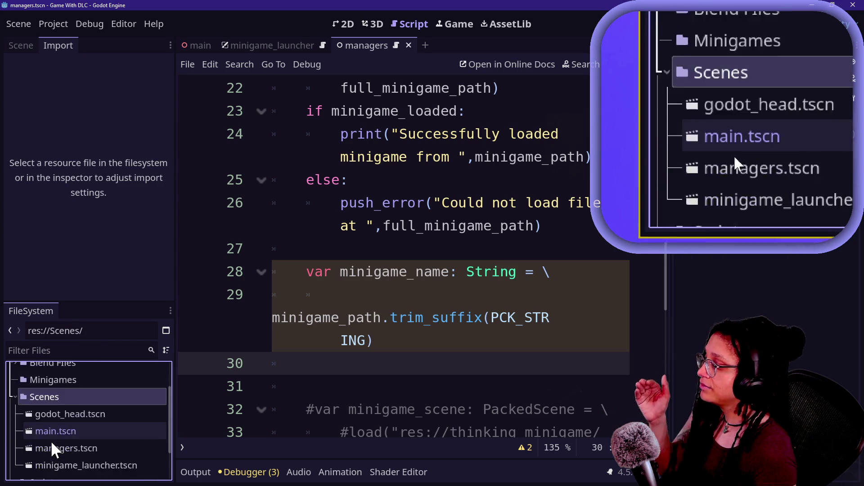
pyautogui.click(29, 436)
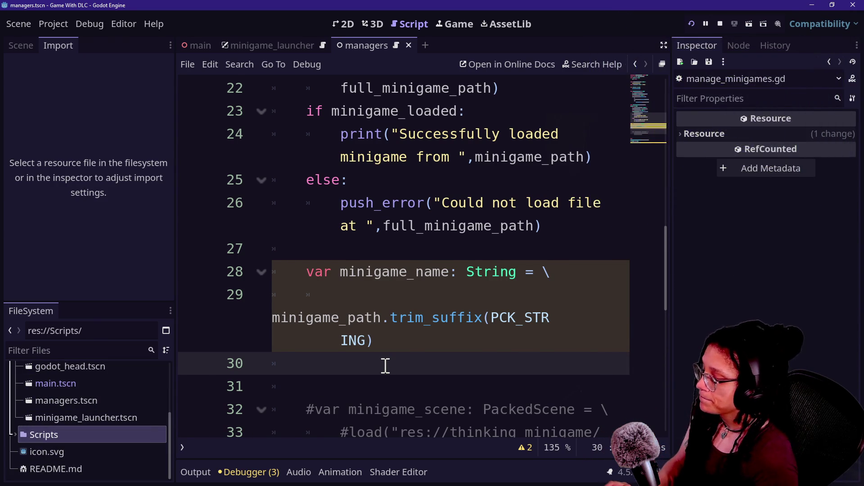
# Put the editor in distraction-free mode with Ctrl+Shift+F11, then switch to the browser's Twitch chat.
pyautogui.hotkey('ctrl', 'shift', 'F11')
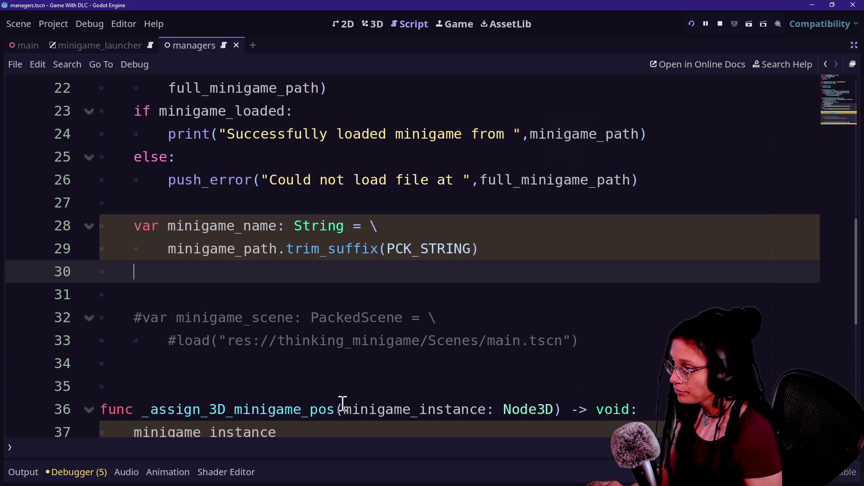
pyautogui.hotkey('alt', 'Tab')
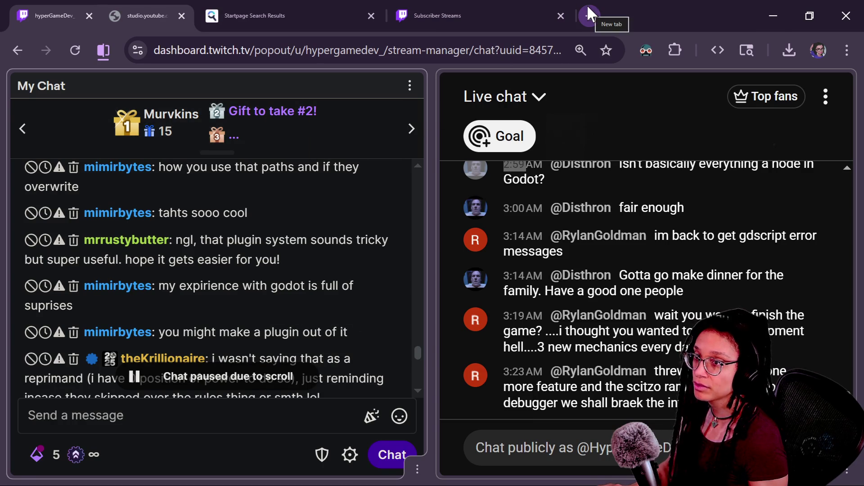
# In a new tab, filter your GitHub repositories for 'credits' and open TSV-to-Credits-List.
pyautogui.hotkey('alt', 'Tab')
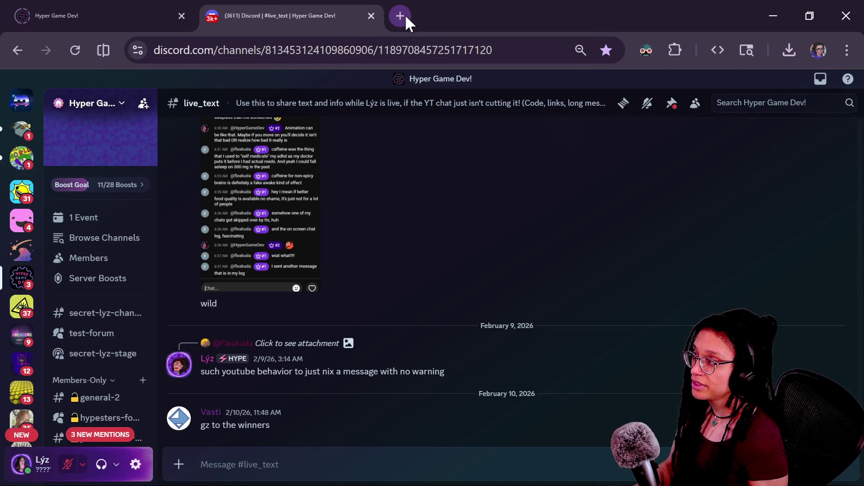
pyautogui.click(400, 16)
pyautogui.click(605, 81)
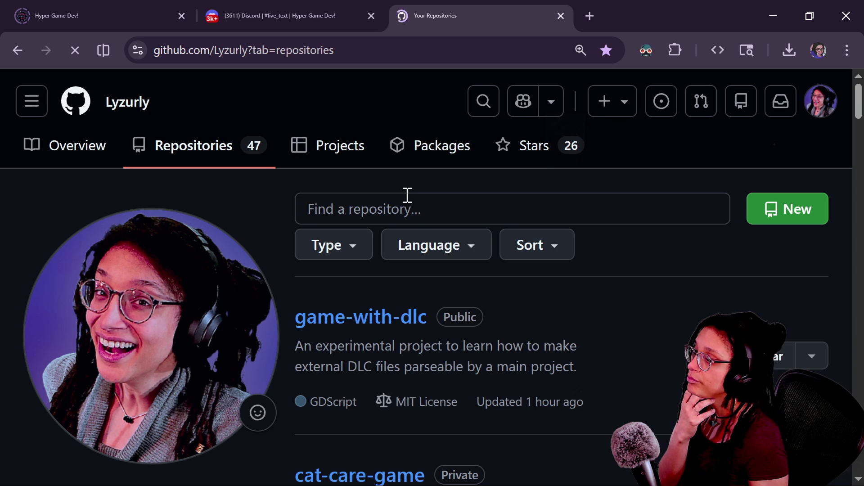
pyautogui.click(405, 200)
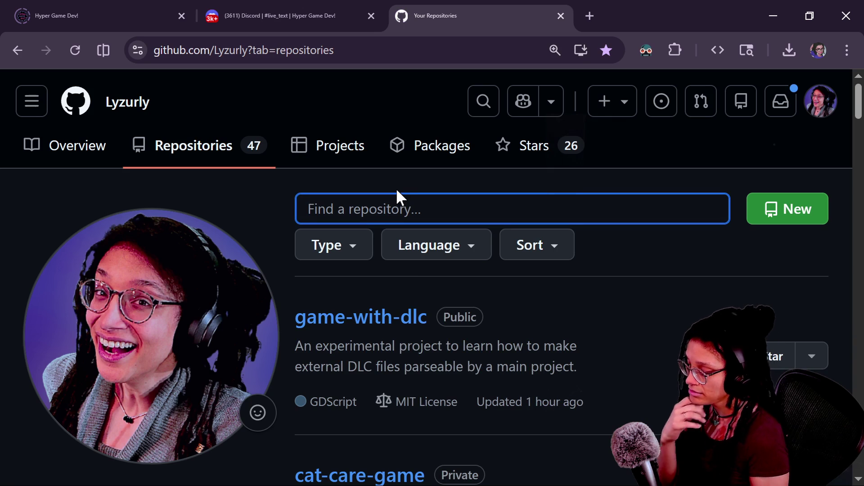
pyautogui.write('credits')
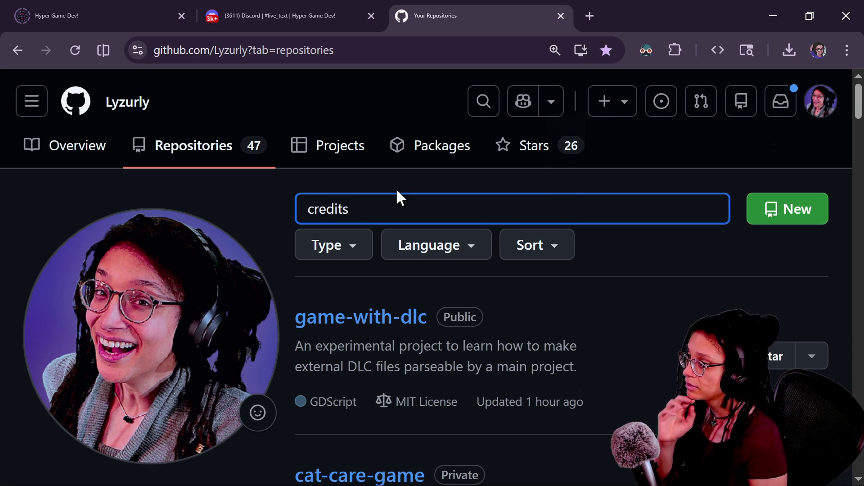
pyautogui.click(407, 372)
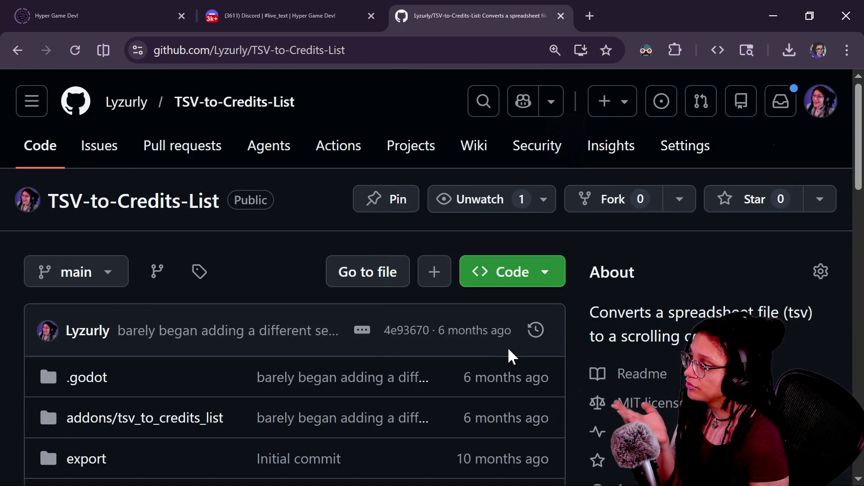
# Scroll through the repository page, then return to the top and start a repository-scoped search.
pyautogui.scroll(-10, 259, 360)
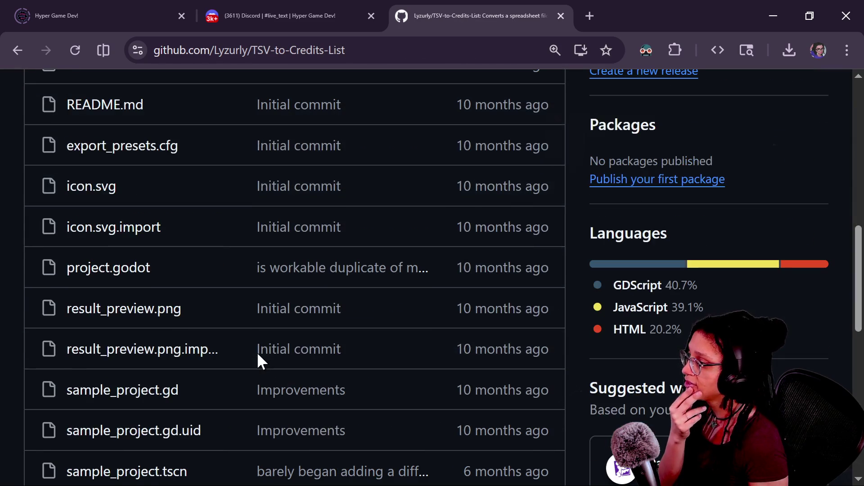
pyautogui.scroll(10, 258, 356)
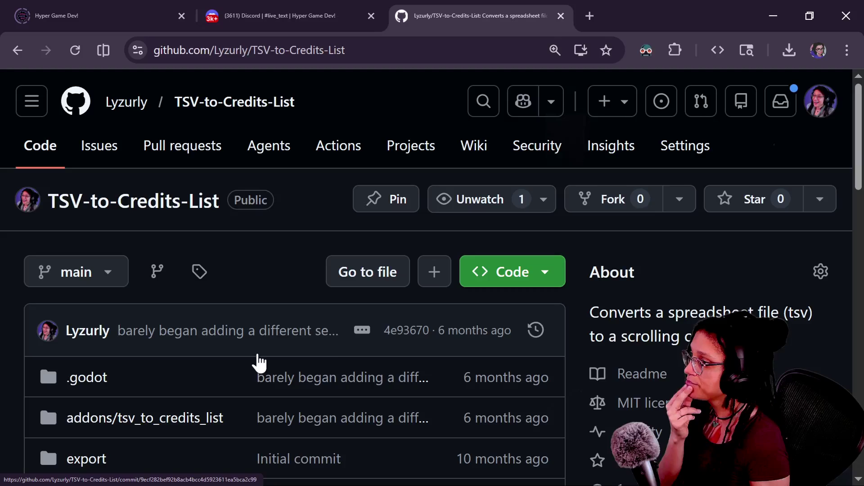
pyautogui.scroll(-6, 283, 333)
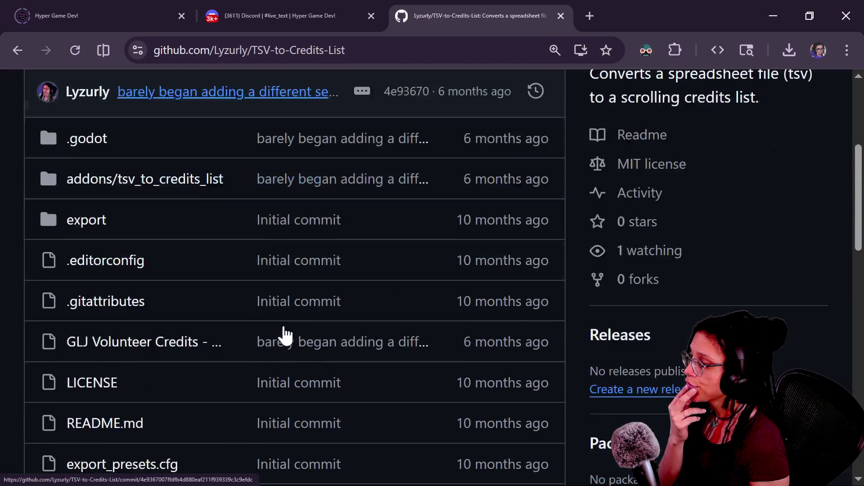
pyautogui.scroll(-5, 192, 337)
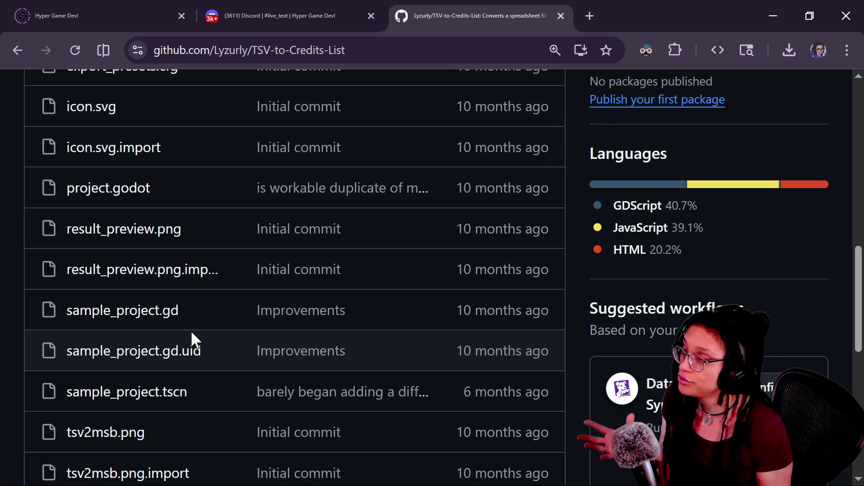
pyautogui.press('Home')
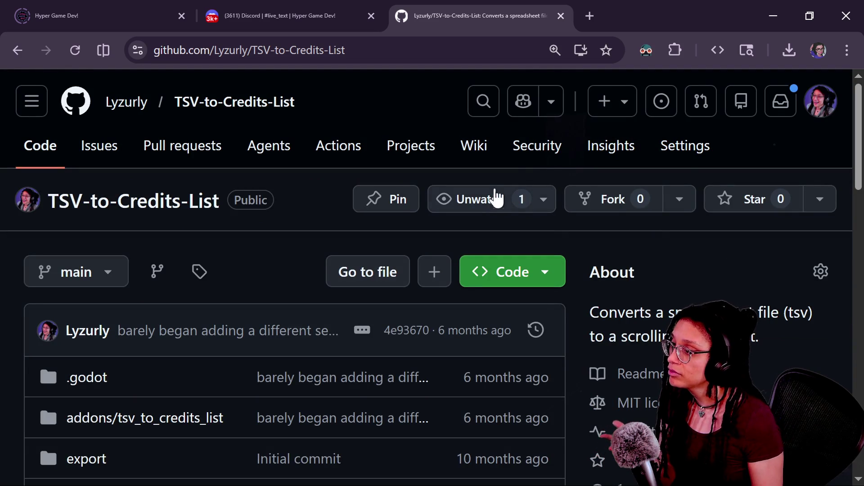
pyautogui.click(484, 100)
# Search the repository for .gd files and read through the open_scripts code in the results.
pyautogui.write('.gd')
pyautogui.press('Escape')
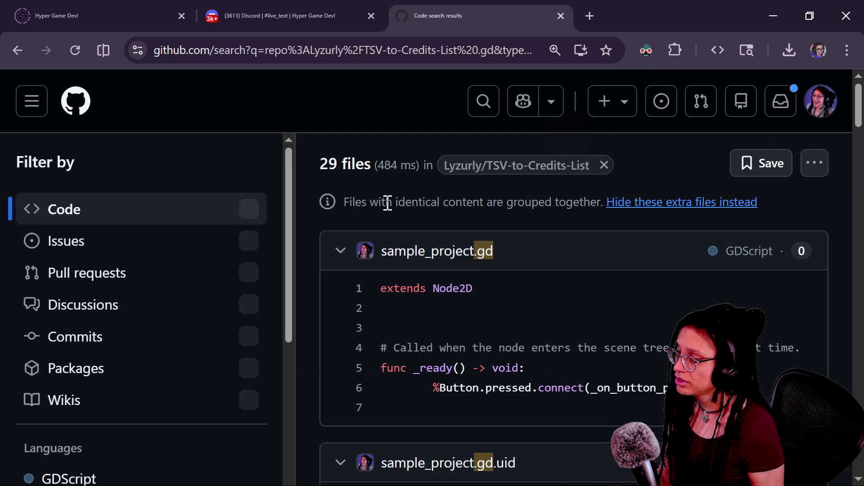
pyautogui.scroll(-8, 336, 281)
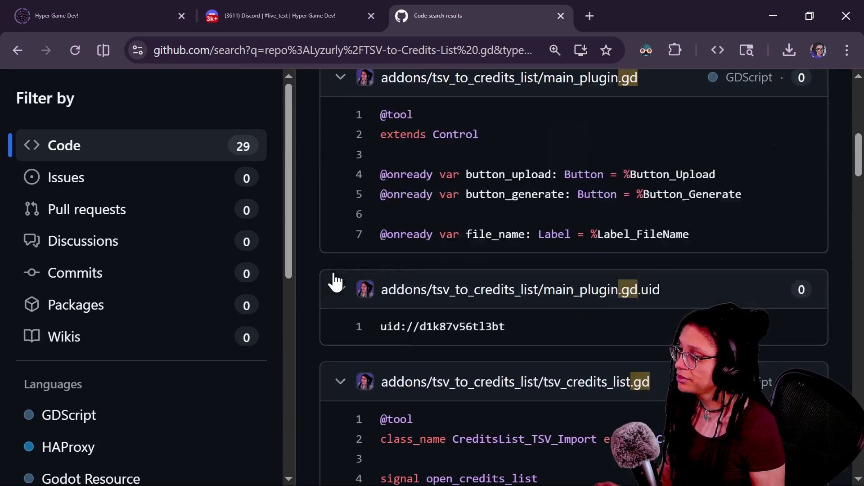
pyautogui.scroll(-15, 335, 280)
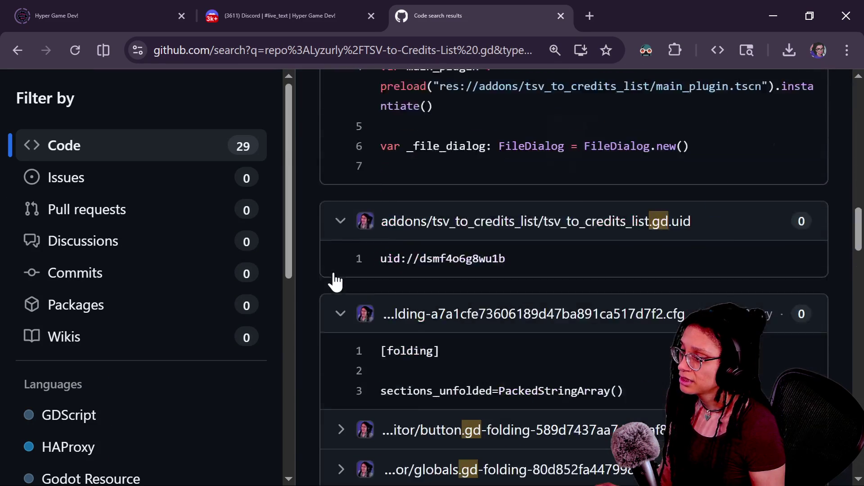
pyautogui.scroll(-5, 336, 281)
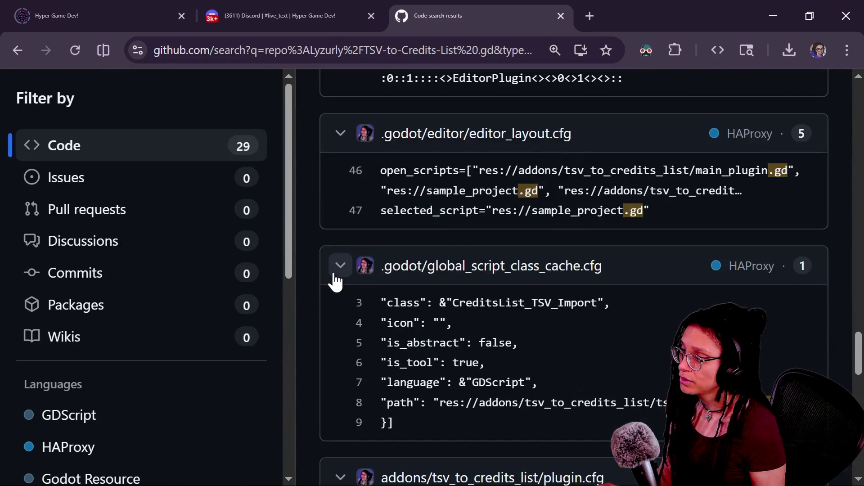
pyautogui.moveTo(413, 171); pyautogui.dragTo(426, 171)
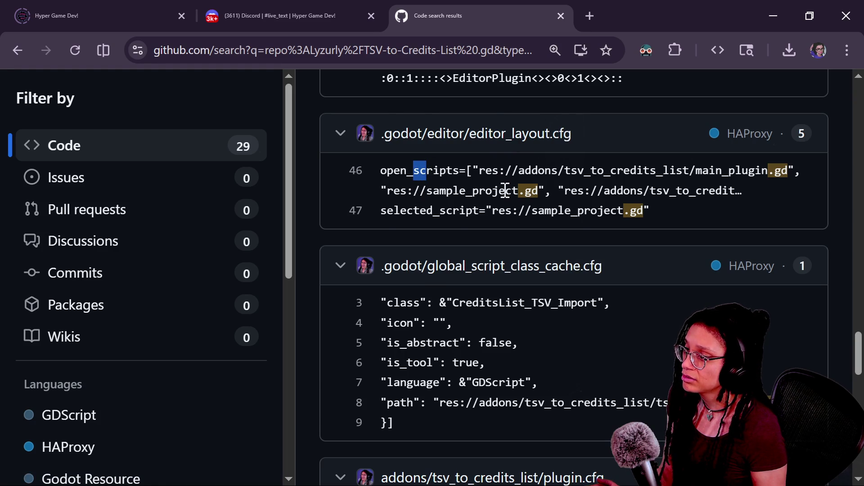
pyautogui.scroll(-7, 505, 189)
pyautogui.scroll(-14, 505, 190)
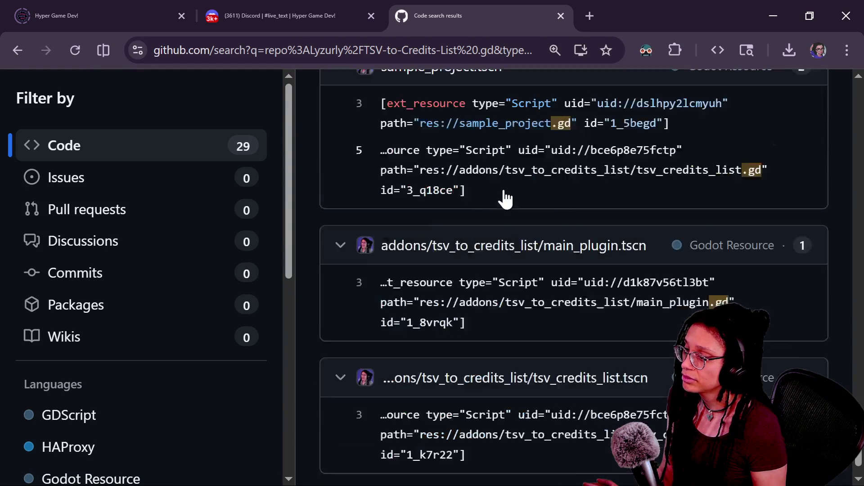
pyautogui.scroll(20, 505, 198)
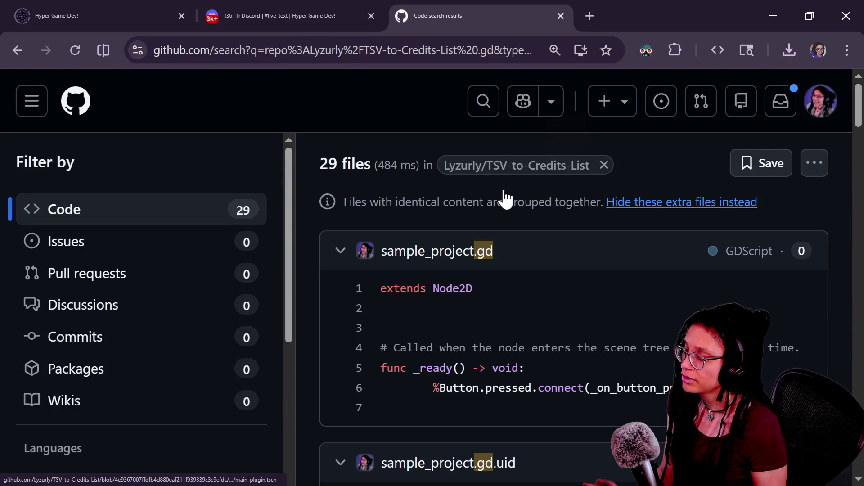
# Go back to the main_plugin.gd file view, then return to the Godot script editor.
pyautogui.click(485, 100)
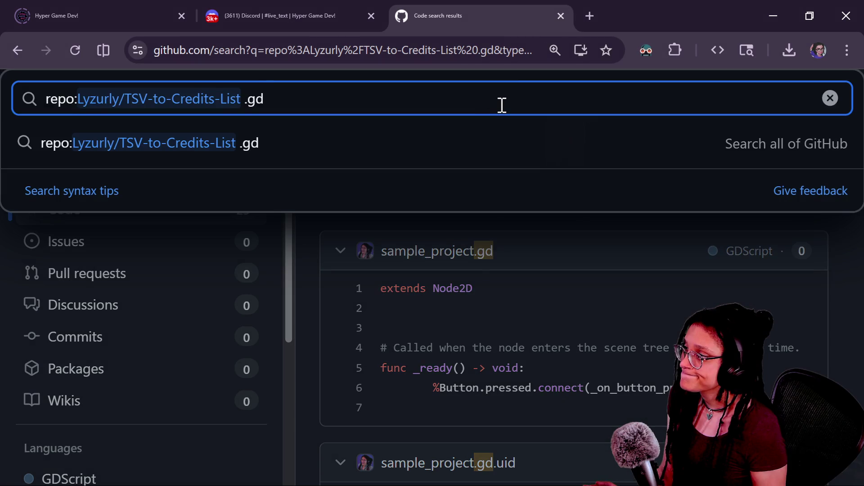
pyautogui.press('BackSpace')
pyautogui.press('BackSpace')
pyautogui.hotkey('alt', 'Left')
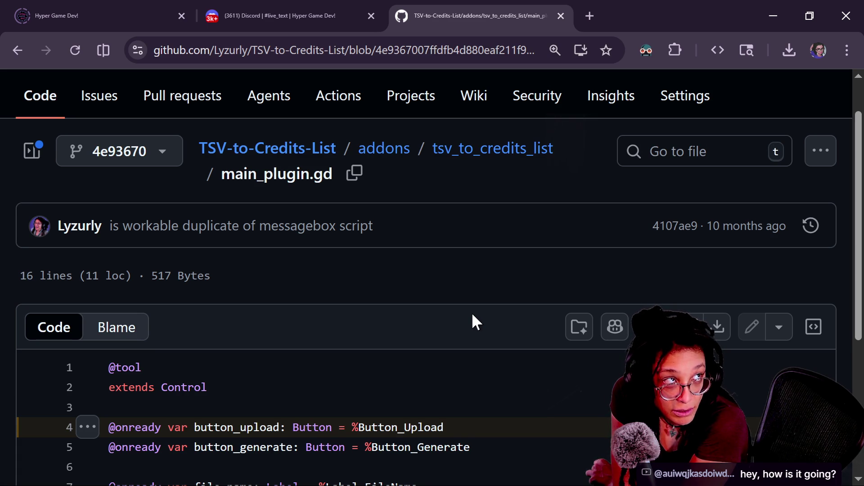
pyautogui.hotkey('alt', 'Tab')
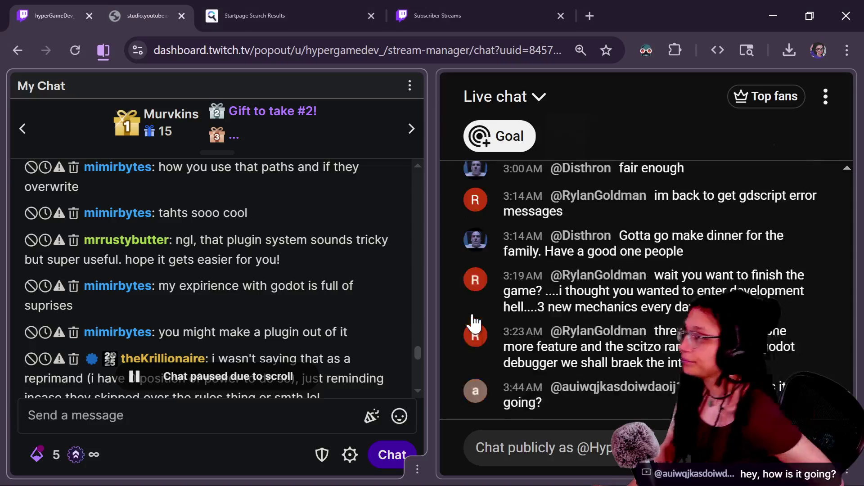
pyautogui.hotkey('alt', 'Tab')
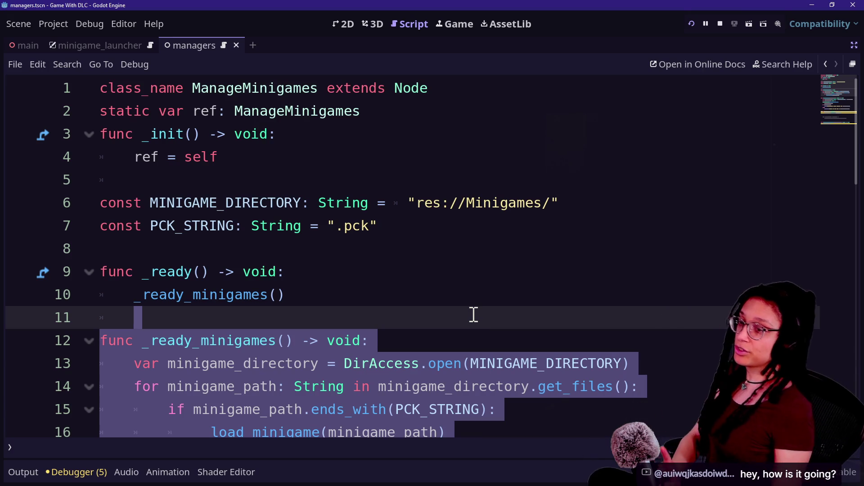
pyautogui.scroll(-6, 474, 315)
pyautogui.click(448, 279)
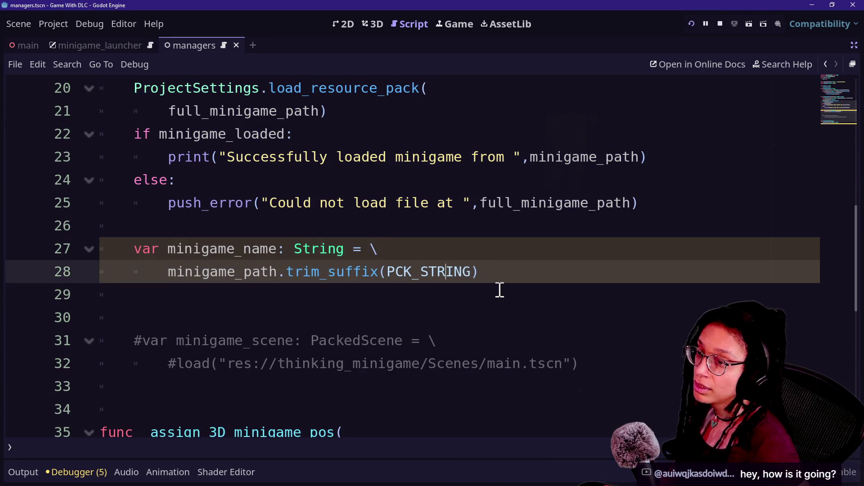
pyautogui.hotkey('shift', 'pageup')
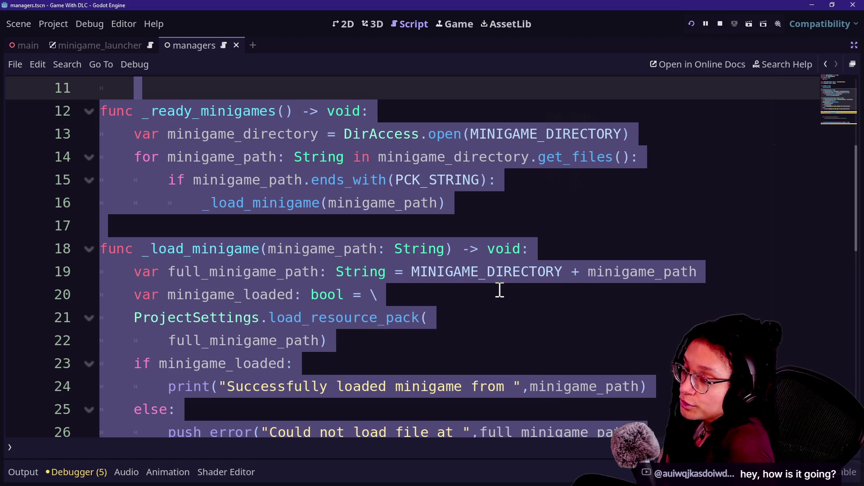
pyautogui.click(505, 330)
pyautogui.click(600, 326)
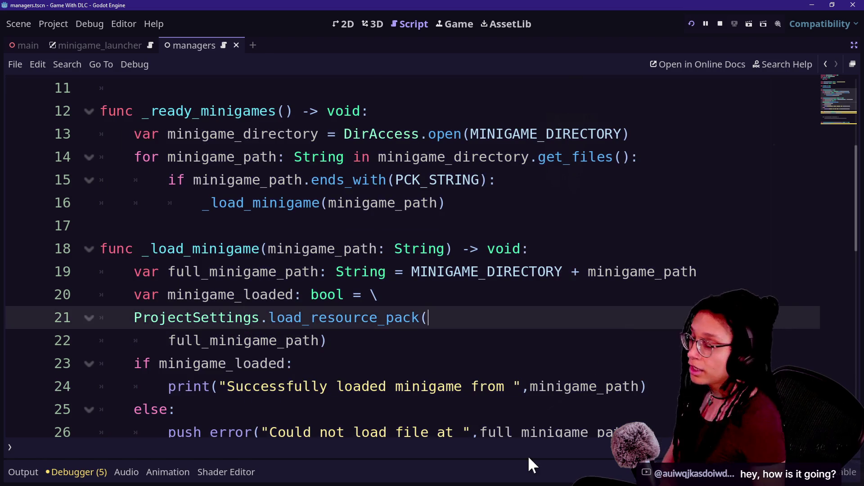
pyautogui.click(548, 388)
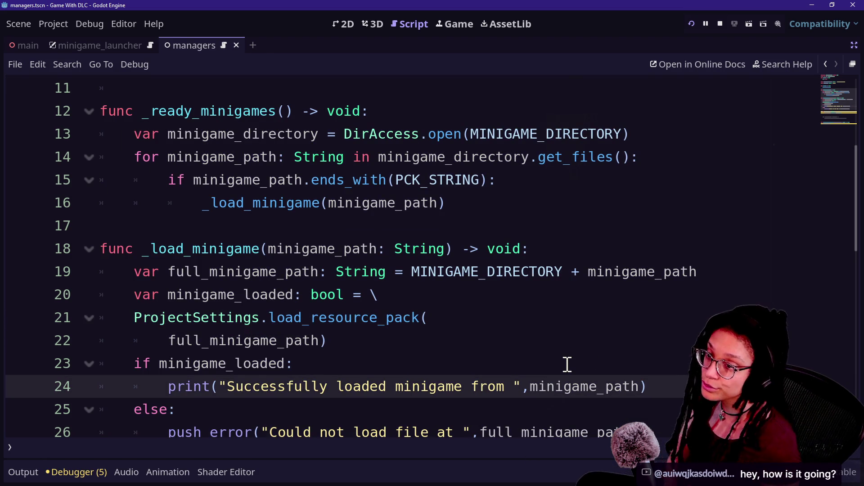
pyautogui.click(533, 299)
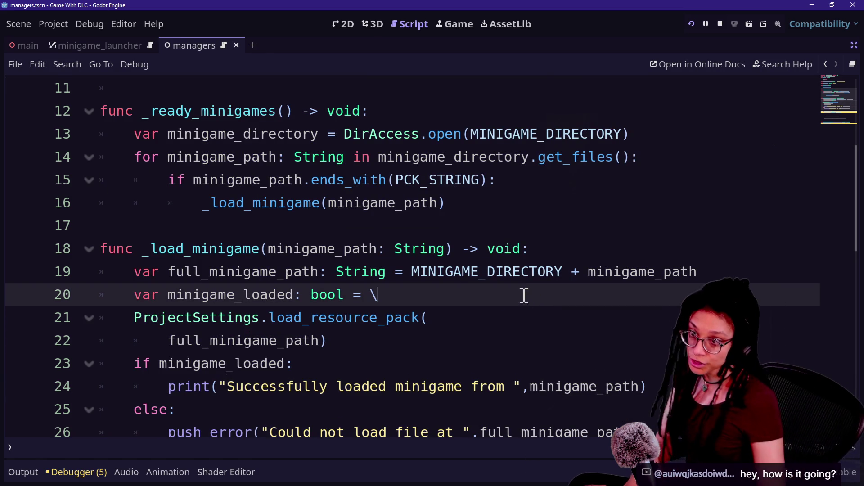
pyautogui.click(450, 274)
pyautogui.click(455, 318)
pyautogui.press('Down')
pyautogui.press('Down')
pyautogui.press('Down')
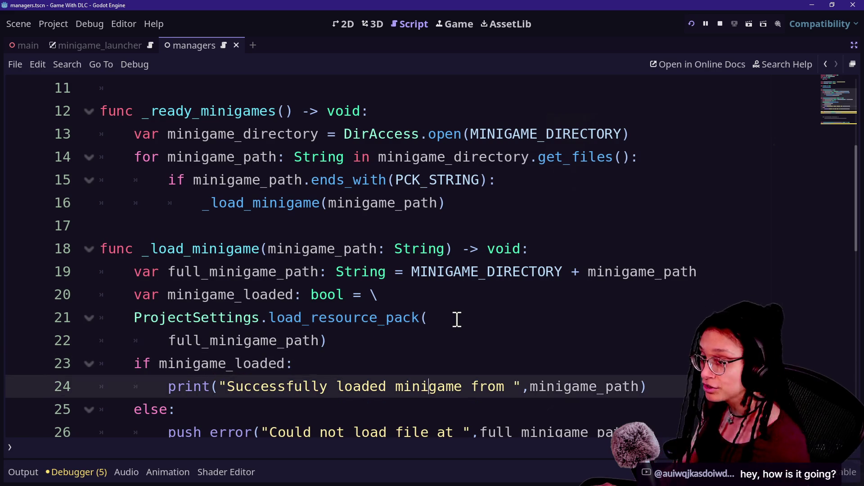
pyautogui.click(386, 249)
pyautogui.scroll(-1, 386, 254)
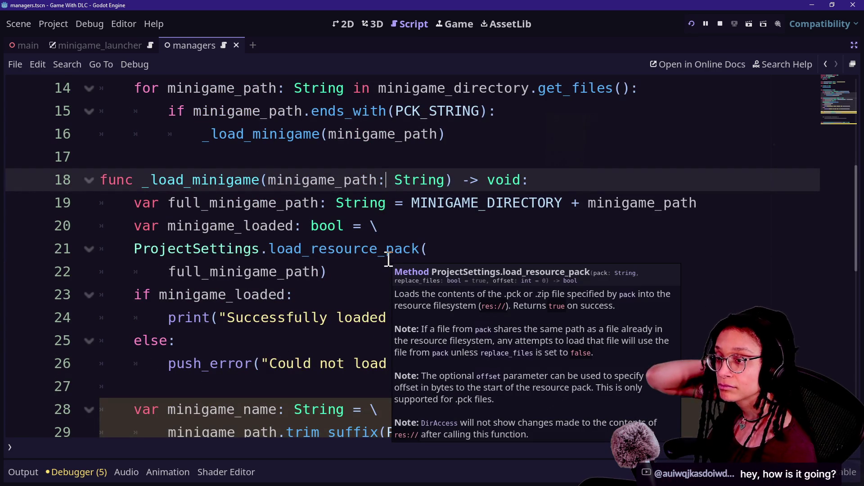
pyautogui.click(379, 249)
pyautogui.press('Down')
pyautogui.press('Down')
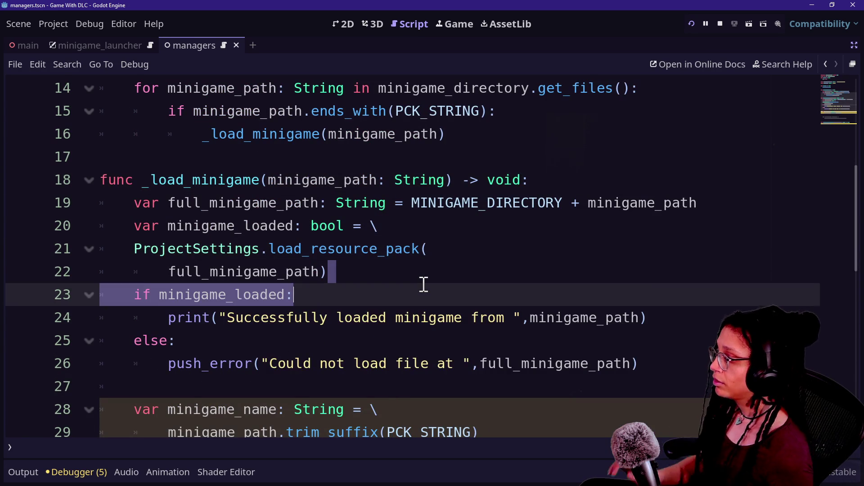
pyautogui.scroll(-2, 423, 283)
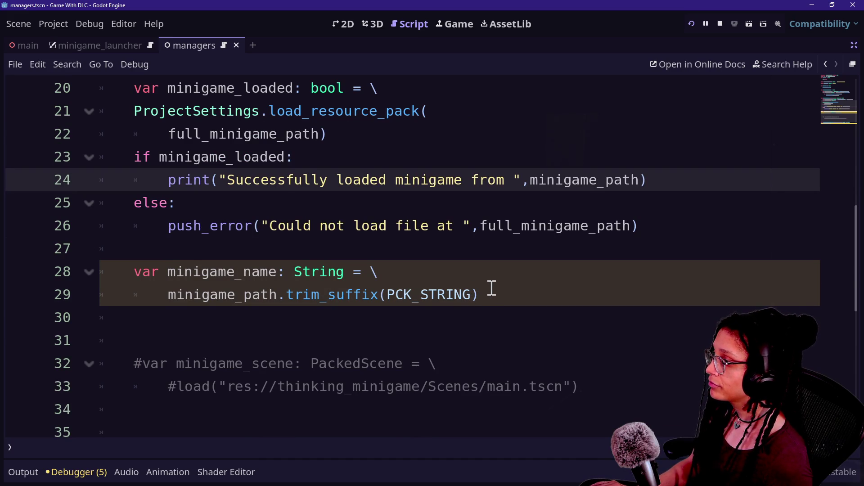
pyautogui.click(492, 289)
pyautogui.scroll(7, 492, 288)
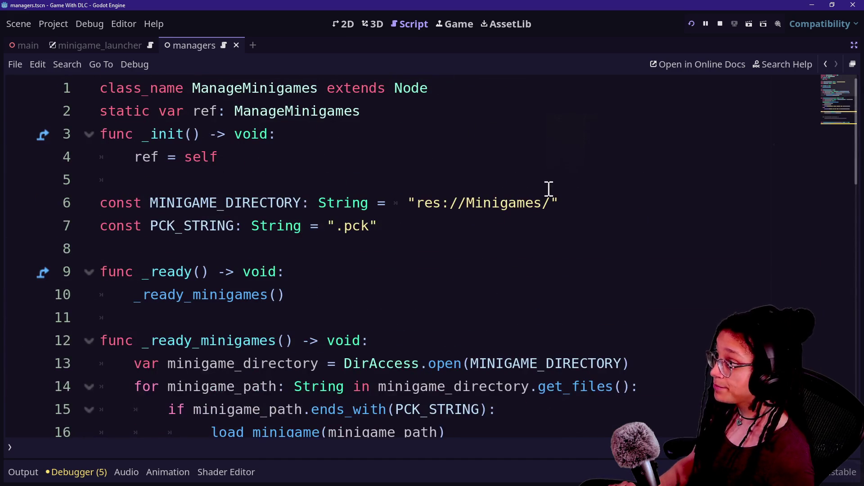
pyautogui.click(416, 247)
pyautogui.click(442, 221)
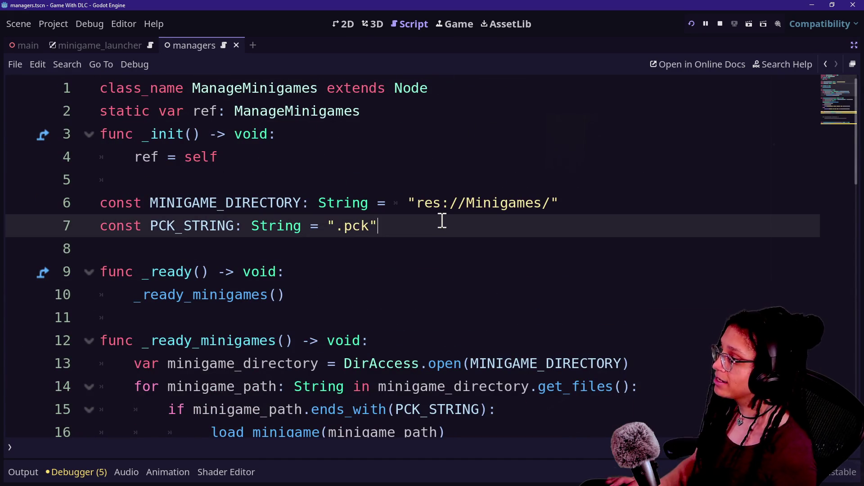
# Declare const MINIGAME_ACCESS_CALLBACK: String = "Minigame.ref.get_minigame_data" on line 8.
pyautogui.press('Return')
pyautogui.write('const')
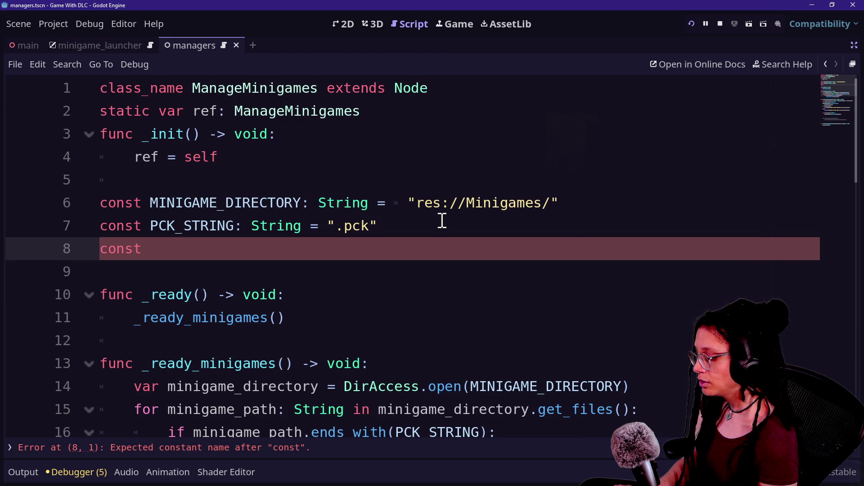
pyautogui.write(' MINIGAME_')
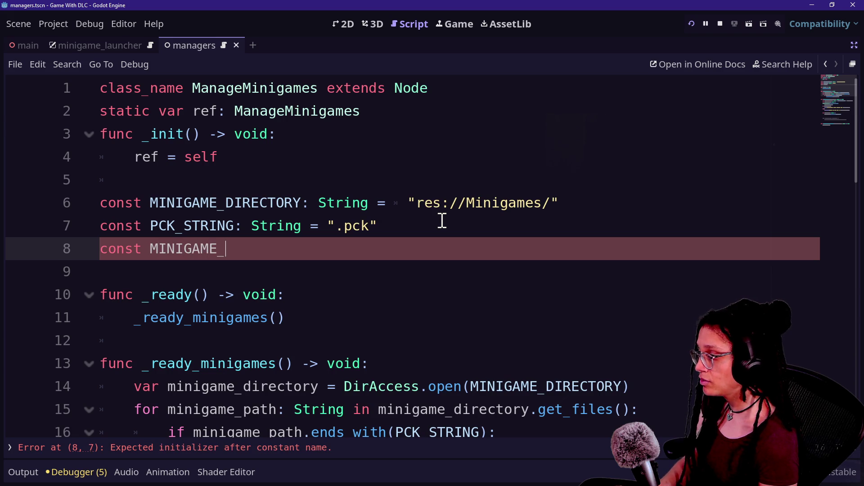
pyautogui.write('AC')
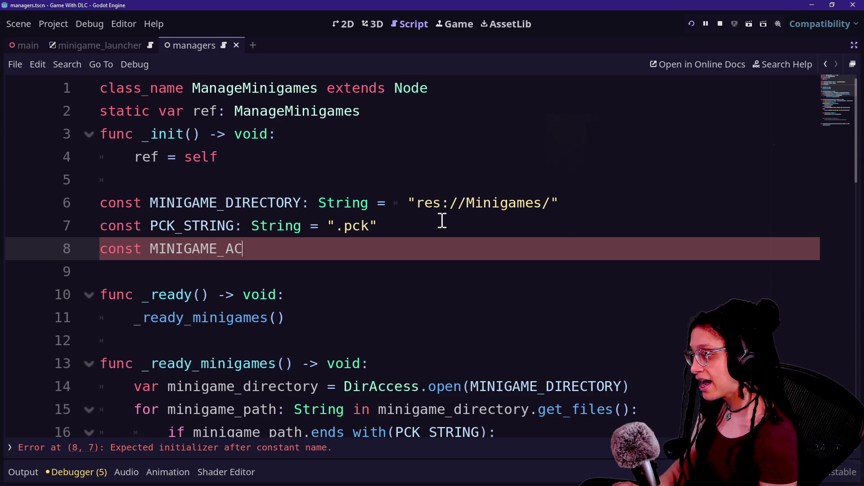
pyautogui.write('CESS_')
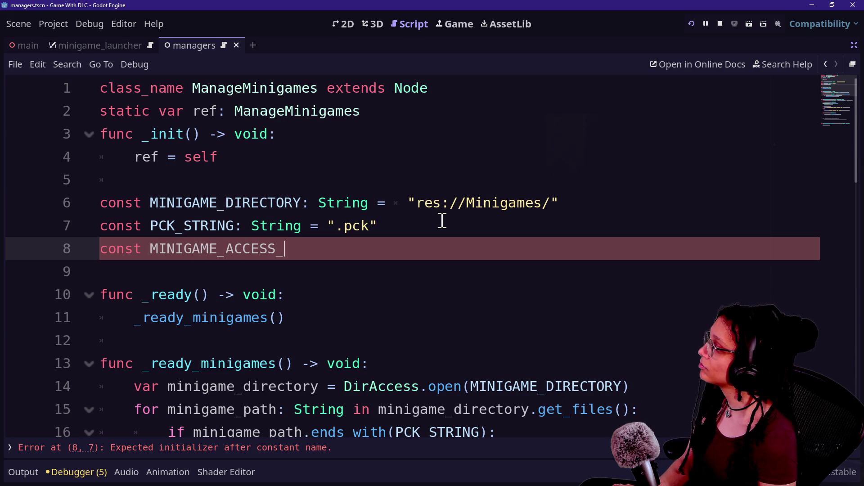
pyautogui.write('CALLBA')
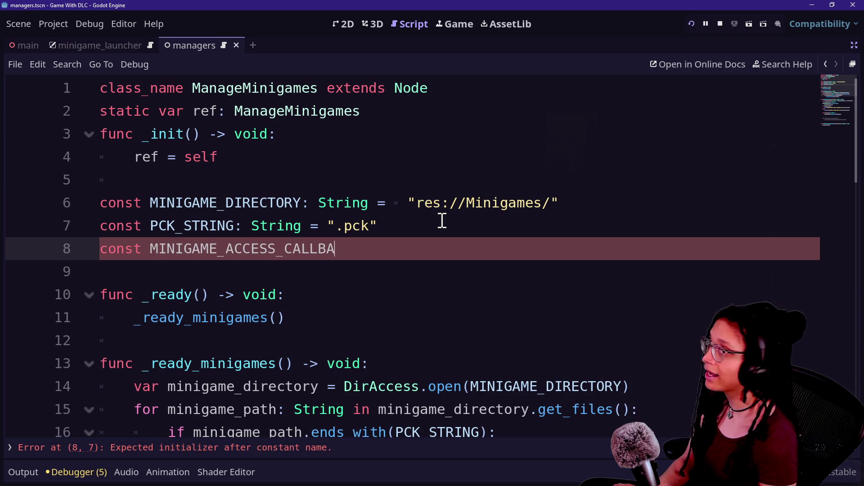
pyautogui.write('CK: String ')
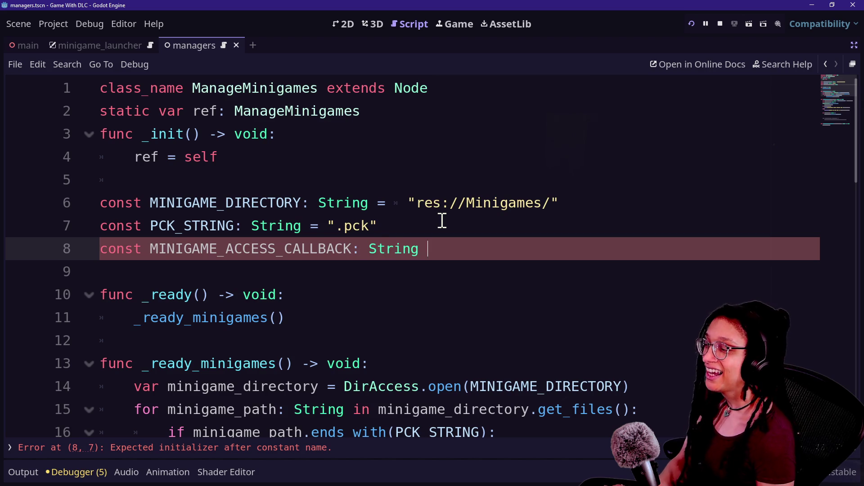
pyautogui.write('= "M')
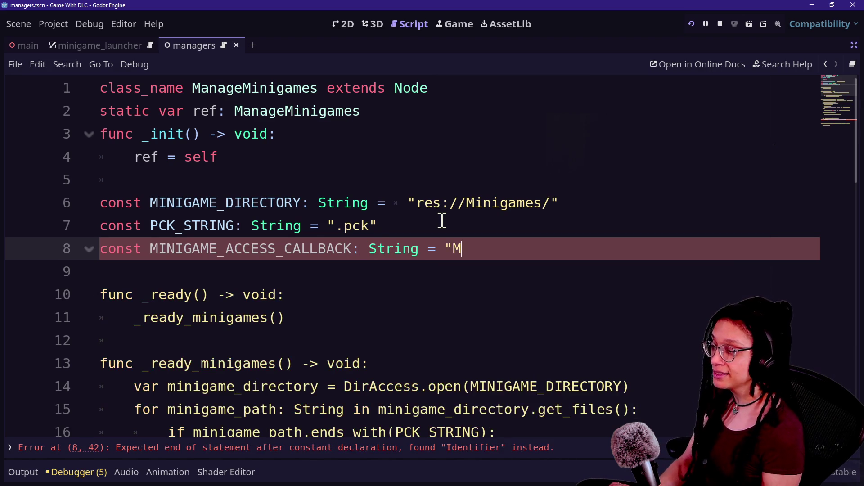
pyautogui.write('inigame')
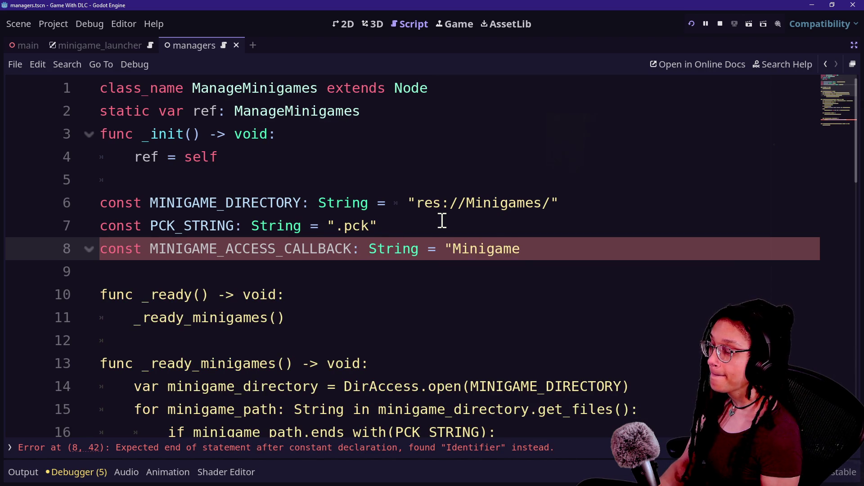
pyautogui.write('.ref.')
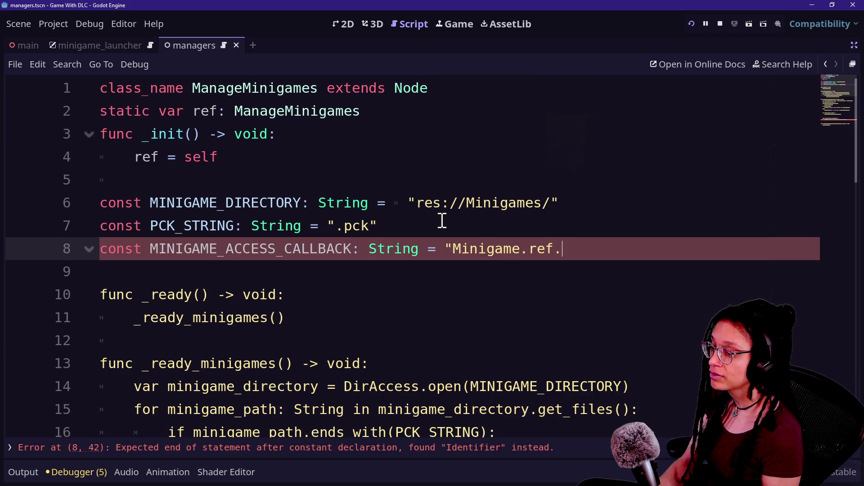
pyautogui.write('get_minigame_d')
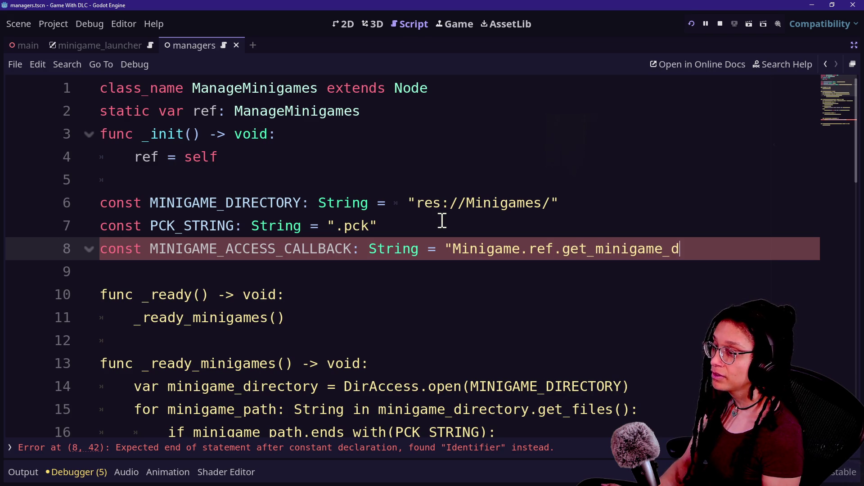
pyautogui.write('ata"')
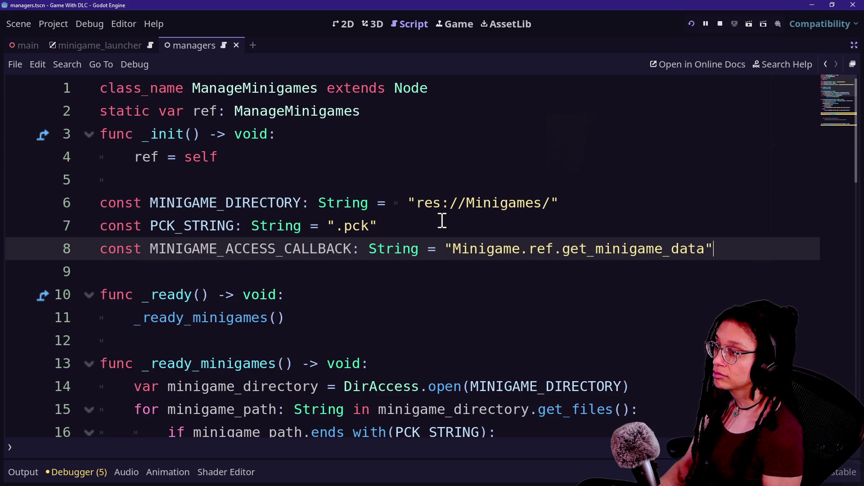
pyautogui.moveTo(451, 248)
pyautogui.mouseDown()
pyautogui.moveTo(718, 245)
pyautogui.moveTo(708, 246)
pyautogui.mouseUp()
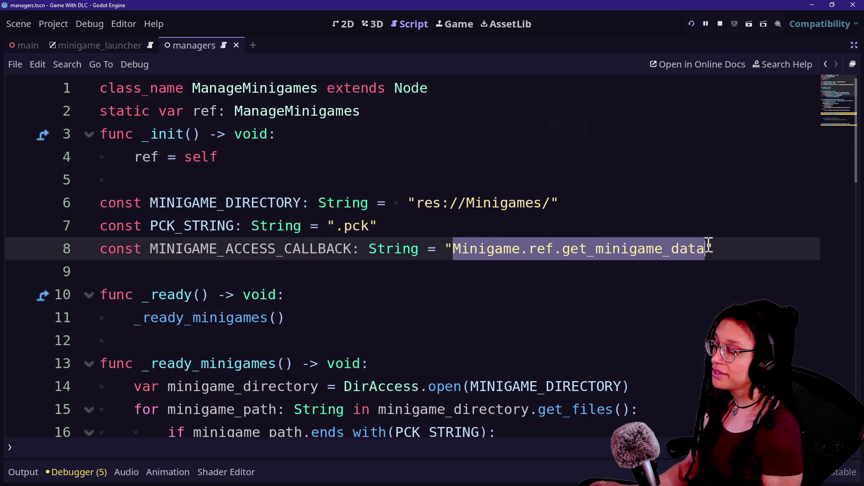
pyautogui.doubleClick(403, 245)
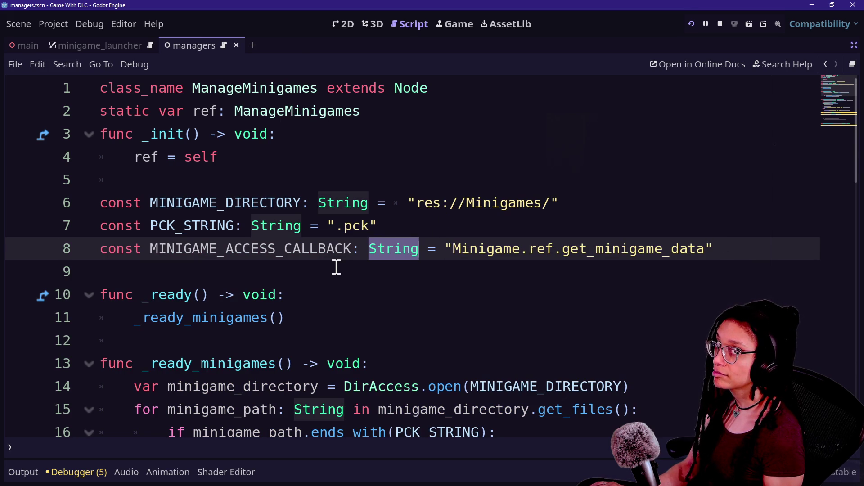
# Inspect the _assign_3D_minigame_pos function and the wrapped minigame_name declaration on lines 29–30.
pyautogui.scroll(-9, 336, 267)
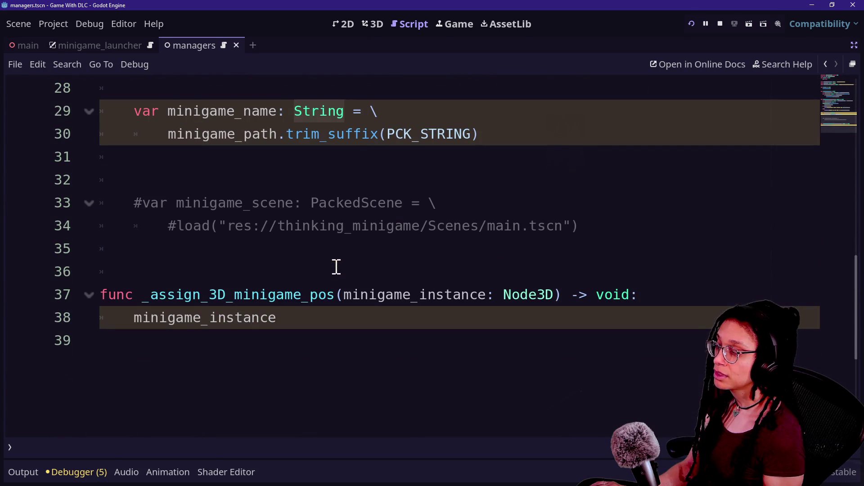
pyautogui.click(341, 304)
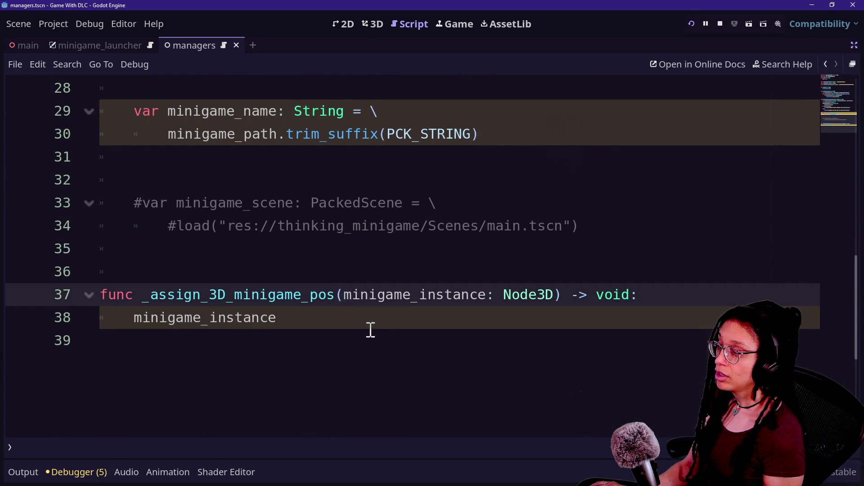
pyautogui.press('Down')
pyautogui.press('Down')
pyautogui.click(376, 318)
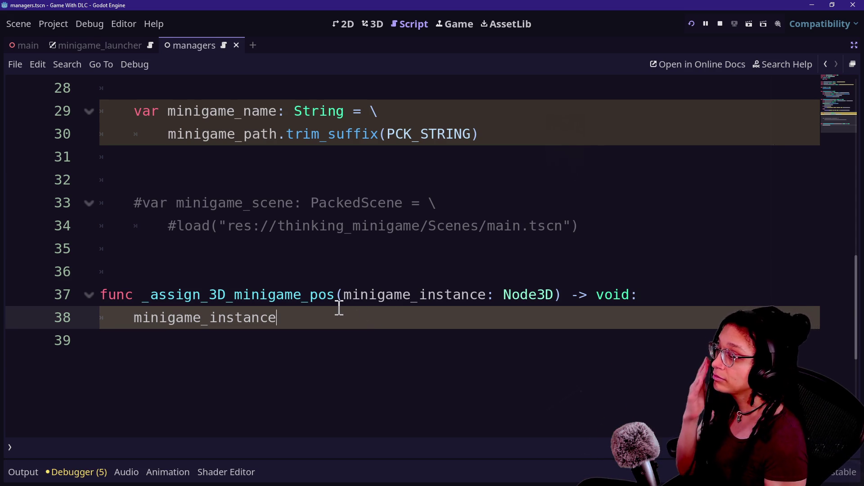
pyautogui.scroll(2, 339, 326)
pyautogui.scroll(1, 339, 326)
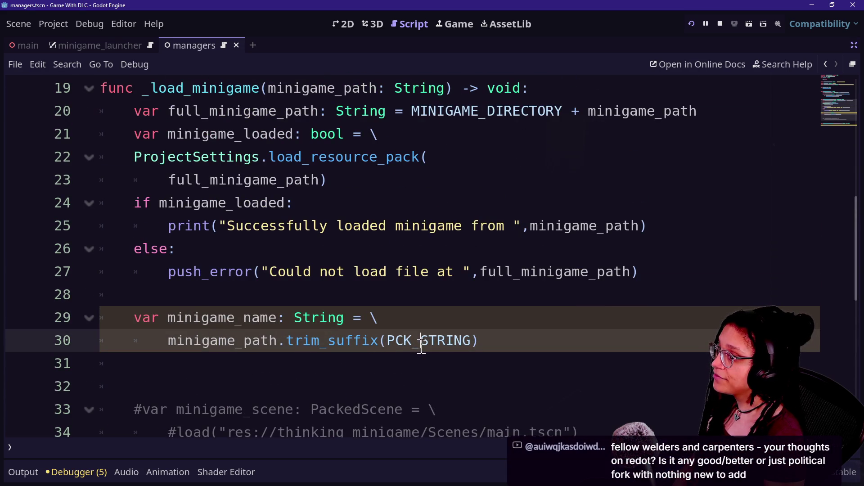
pyautogui.click(500, 340)
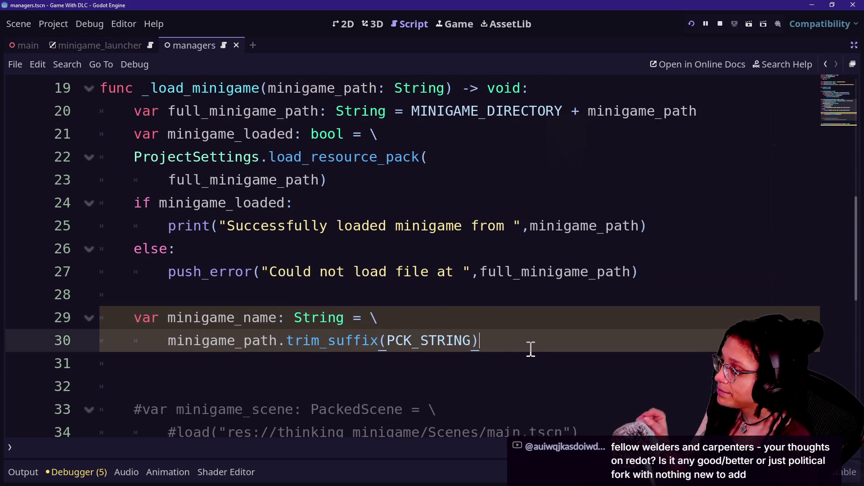
pyautogui.click(313, 359)
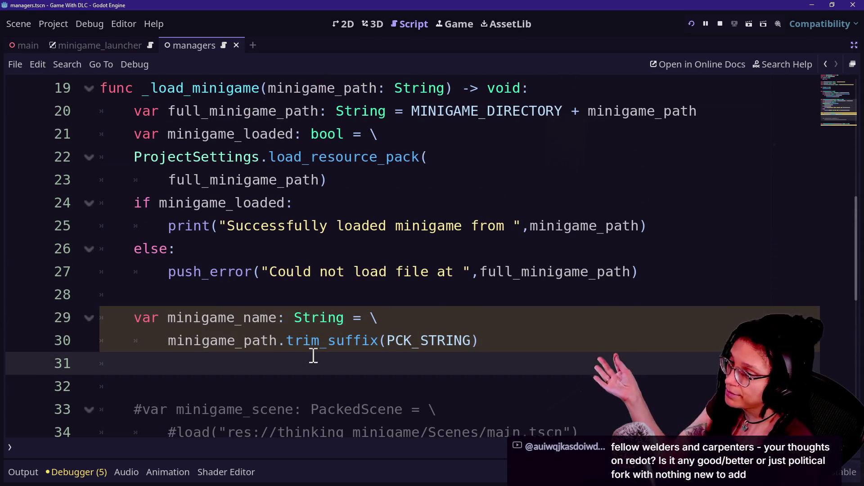
pyautogui.click(277, 341)
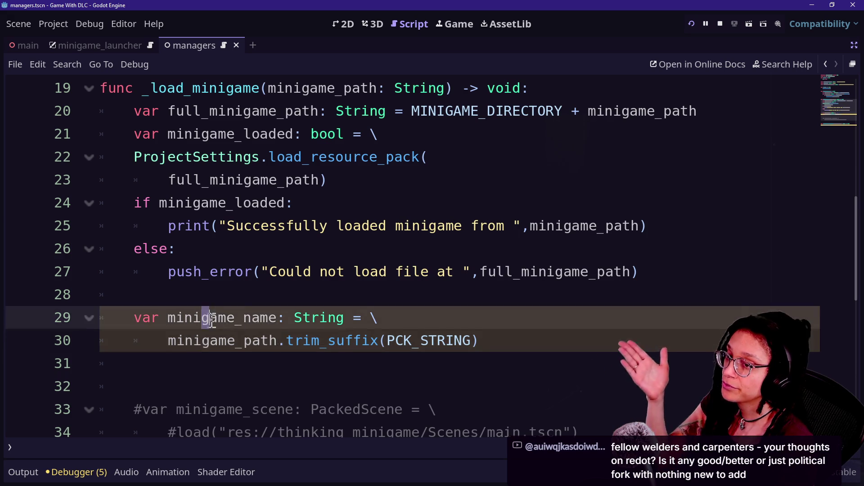
pyautogui.click(361, 354)
pyautogui.moveTo(465, 324); pyautogui.dragTo(491, 340)
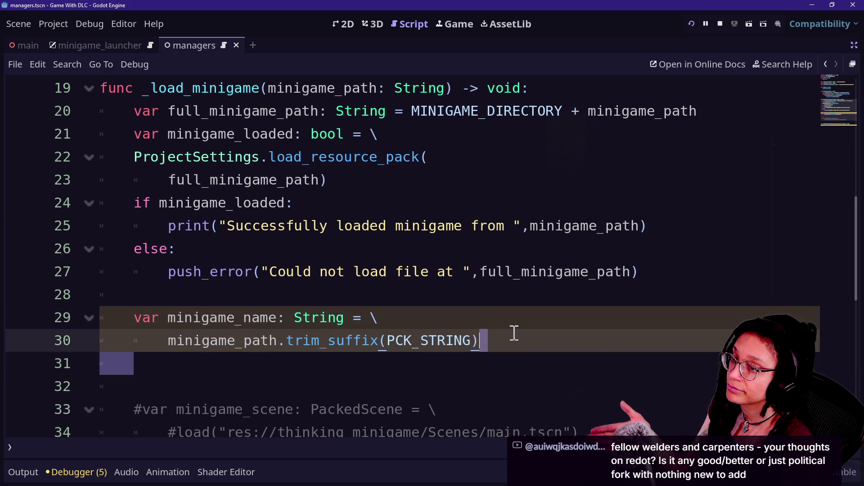
pyautogui.moveTo(529, 367); pyautogui.dragTo(569, 376)
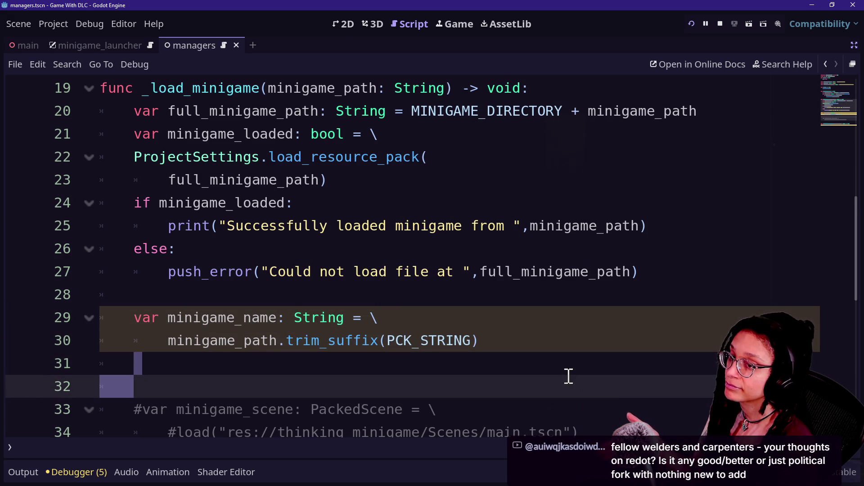
# Recreate the indented empty line 31 below the declaration, then switch to the Twitch chat.
pyautogui.press('Down')
pyautogui.press('Down')
pyautogui.press('Down')
pyautogui.press('Up')
pyautogui.press('Up')
pyautogui.press('Up')
pyautogui.press('Up')
pyautogui.press('Down')
pyautogui.press('Down')
pyautogui.press('Down')
pyautogui.press('Down')
pyautogui.press('Up')
pyautogui.press('Up')
pyautogui.press('Up')
pyautogui.press('Down')
pyautogui.press('Down')
pyautogui.press('Up')
pyautogui.press('Down')
pyautogui.press('Up')
pyautogui.press('Up')
pyautogui.press('Up')
pyautogui.press('Down')
pyautogui.press('Down')
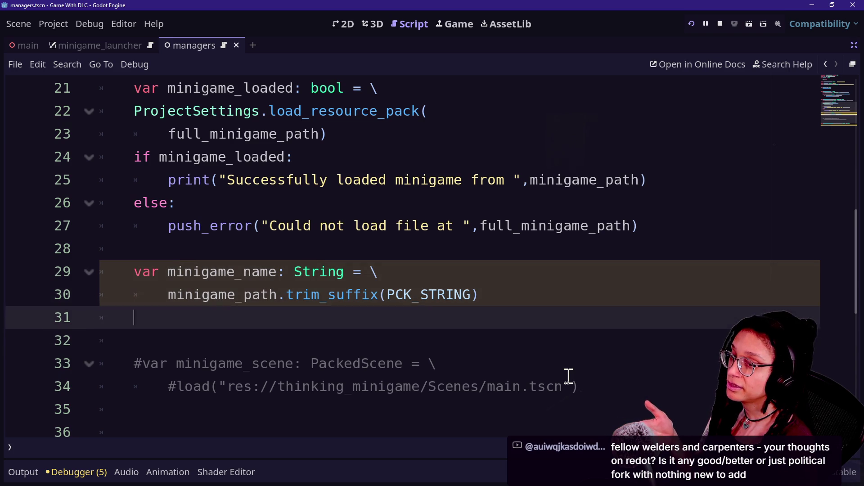
pyautogui.press('Down')
pyautogui.press('Down')
pyautogui.press('Down')
pyautogui.press('Down')
pyautogui.press('Up')
pyautogui.press('Up')
pyautogui.press('Up')
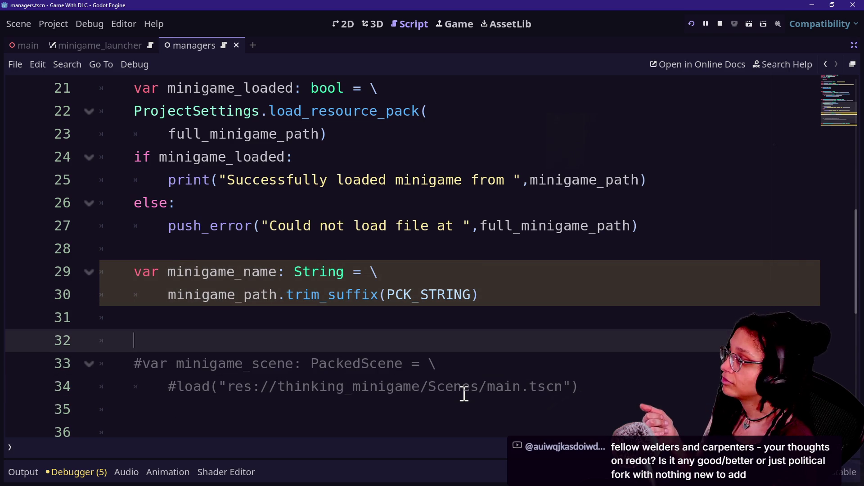
pyautogui.press('Up')
pyautogui.press('BackSpace')
pyautogui.press('Return')
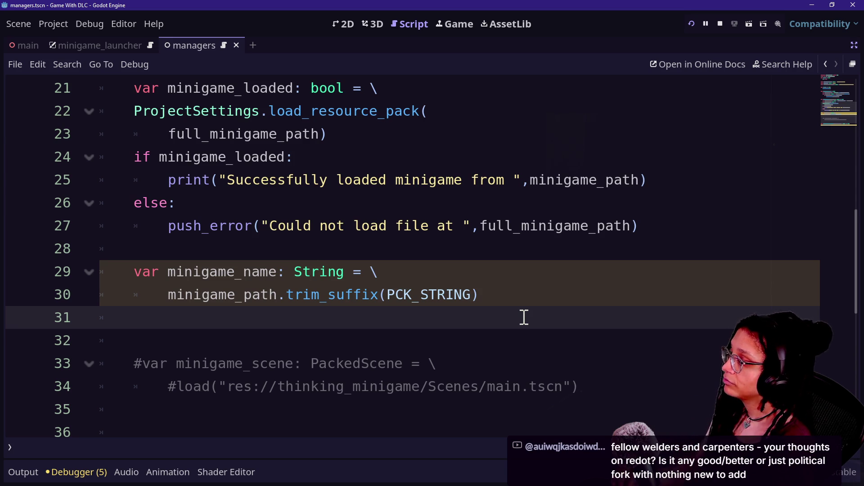
pyautogui.write('d')
pyautogui.press('BackSpace')
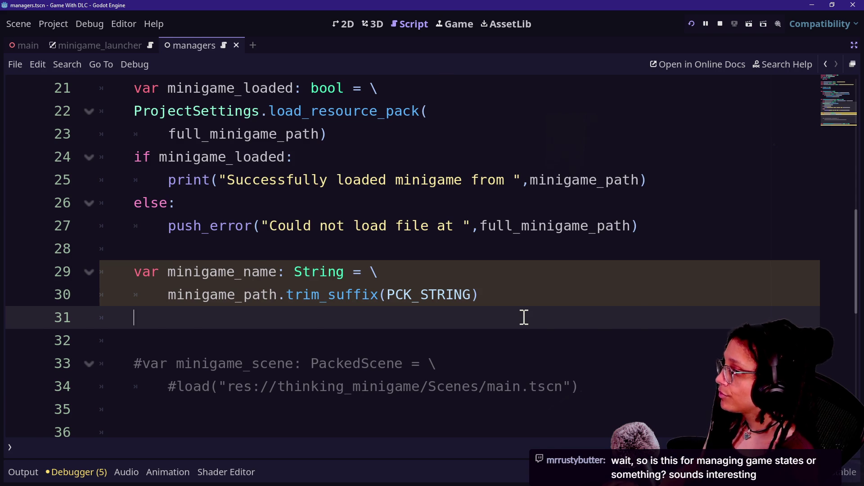
pyautogui.hotkey('alt', 'Tab')
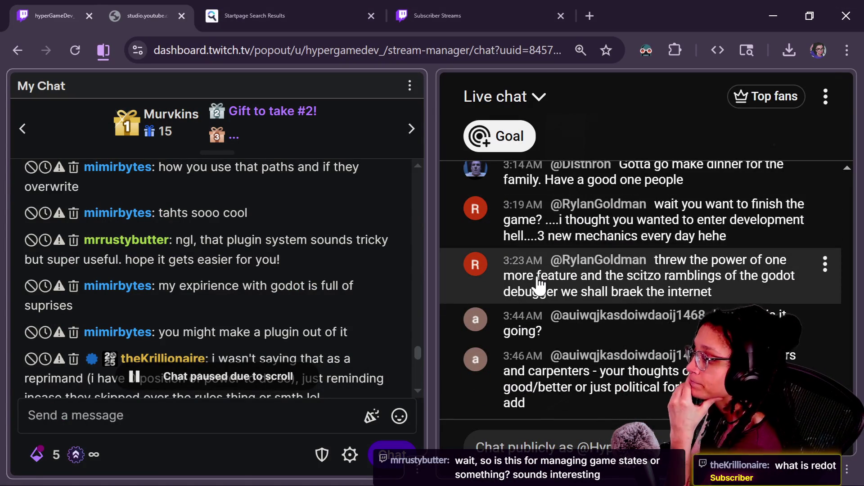
# Scroll the Twitch chat down to the newest messages, then return to Godot's managers script.
pyautogui.scroll(-5, 360, 306)
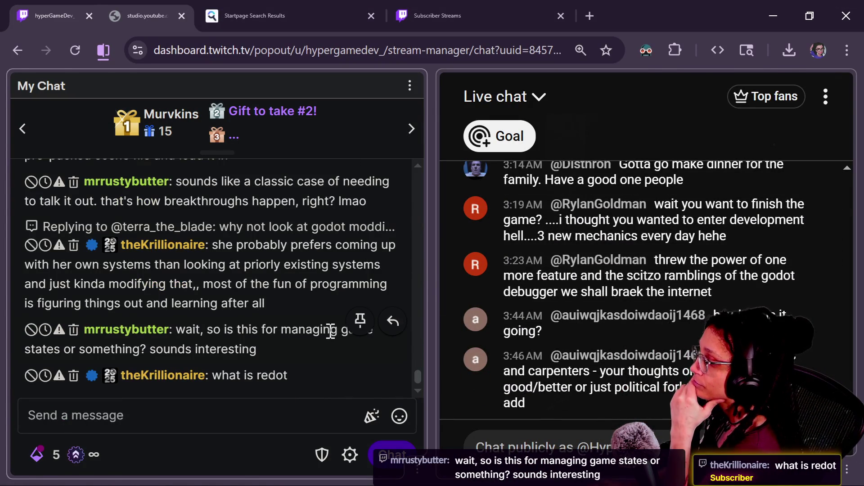
pyautogui.hotkey('alt', 'Tab')
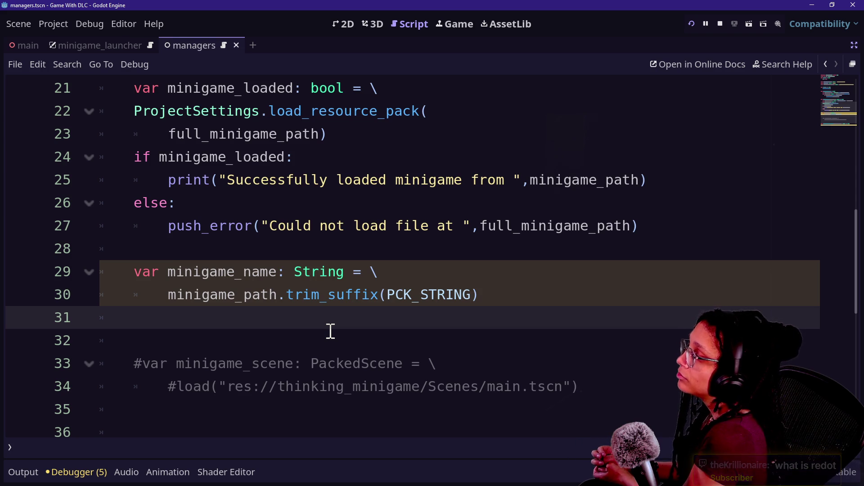
pyautogui.scroll(7, 329, 332)
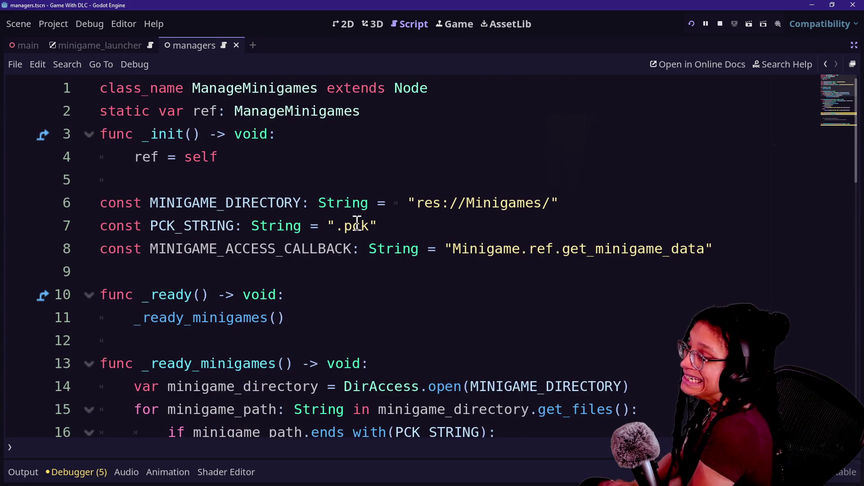
pyautogui.scroll(-13, 357, 223)
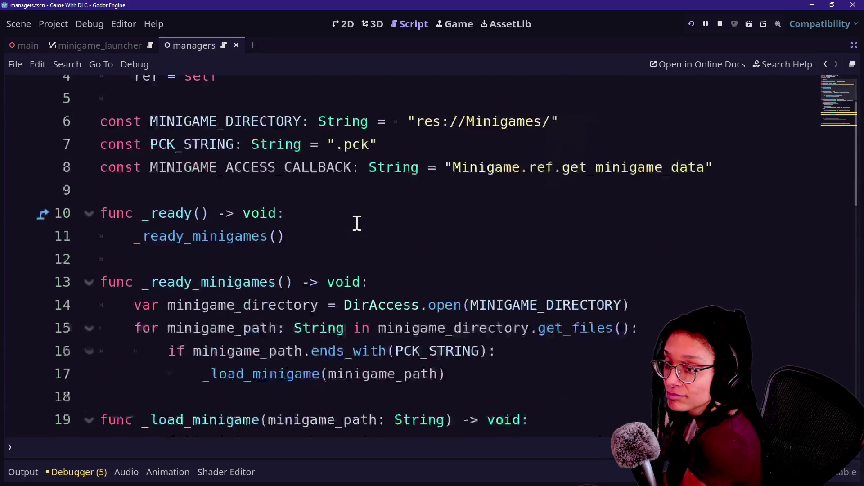
pyautogui.scroll(7, 357, 224)
pyautogui.scroll(-2, 357, 223)
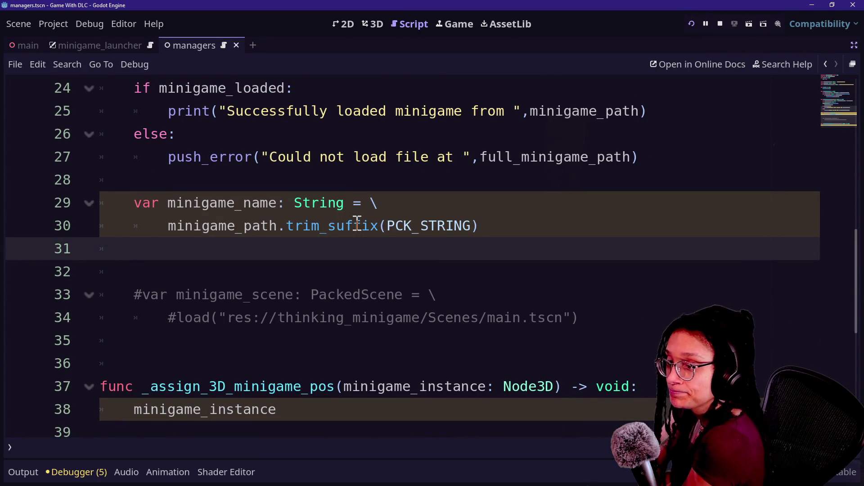
pyautogui.click(374, 198)
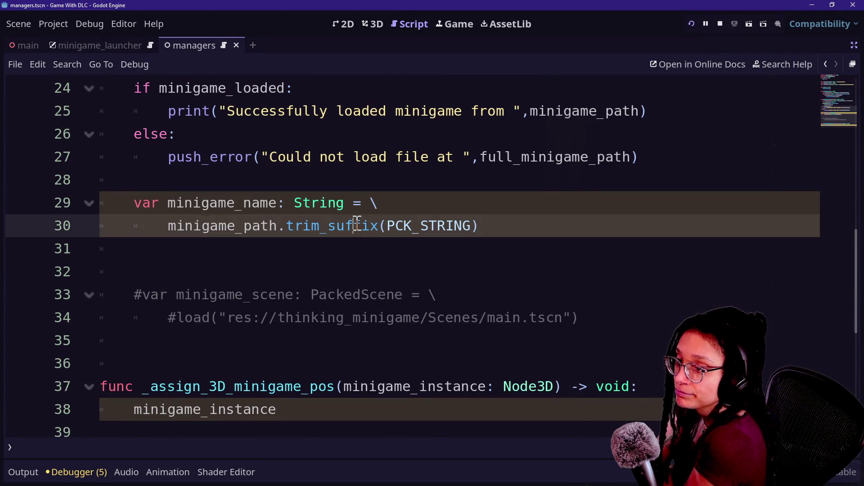
pyautogui.click(404, 280)
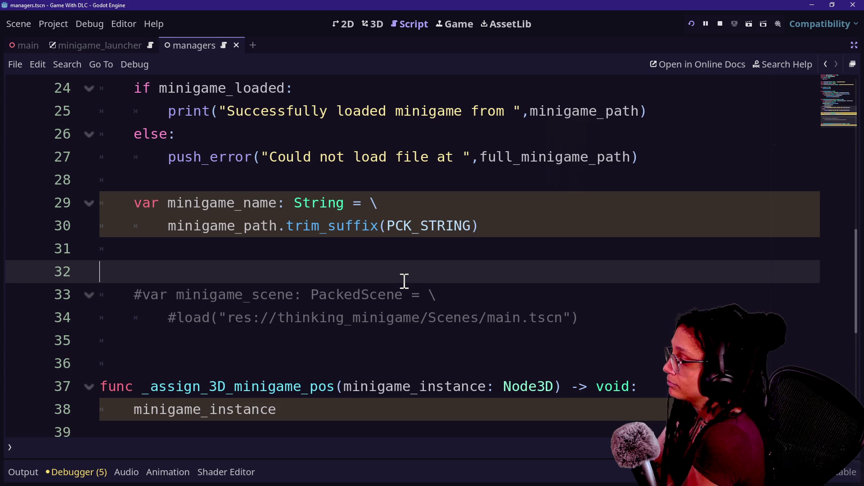
pyautogui.press('Up')
pyautogui.press('Down')
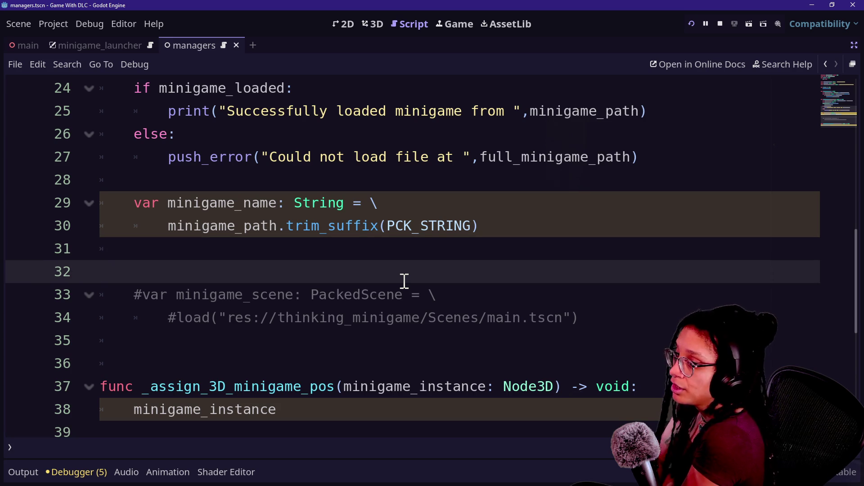
pyautogui.press('Up')
pyautogui.press('Down')
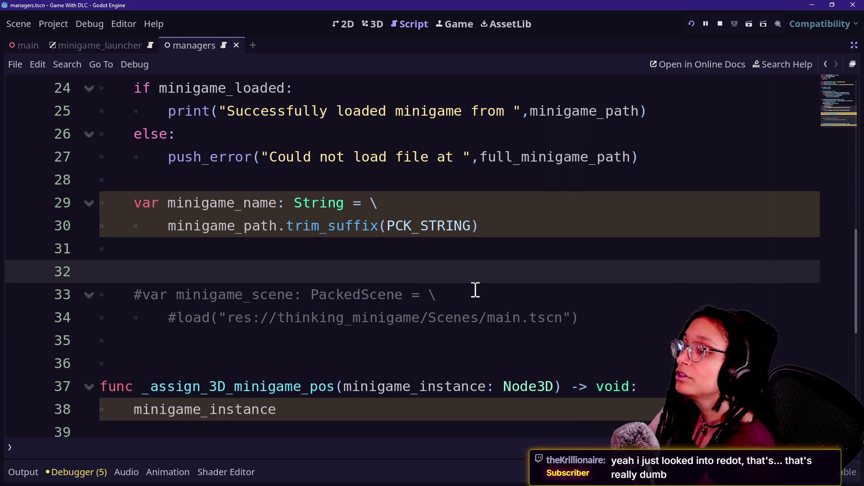
pyautogui.press('Up')
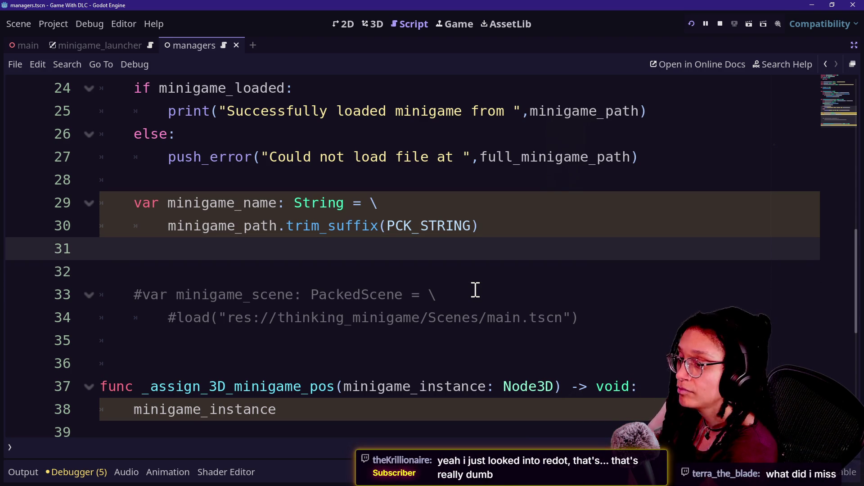
pyautogui.press('Down')
pyautogui.press('Down')
pyautogui.press('Down')
pyautogui.press('BackSpace')
pyautogui.press('Up')
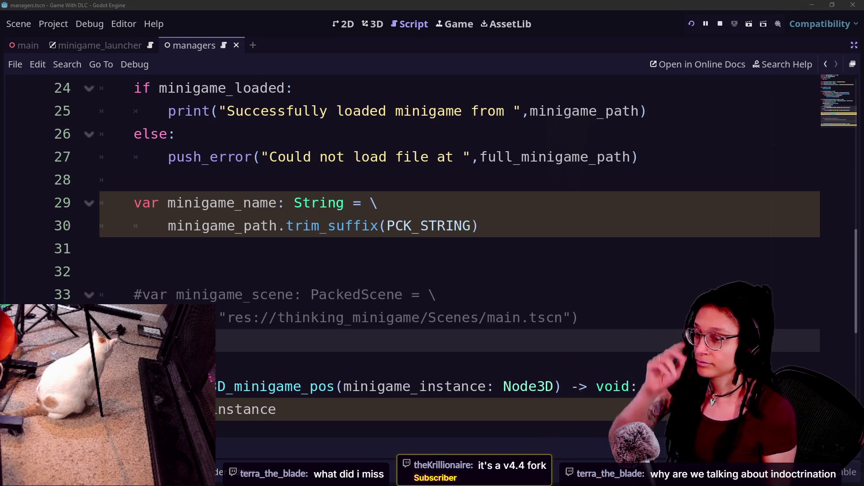
pyautogui.click(564, 239)
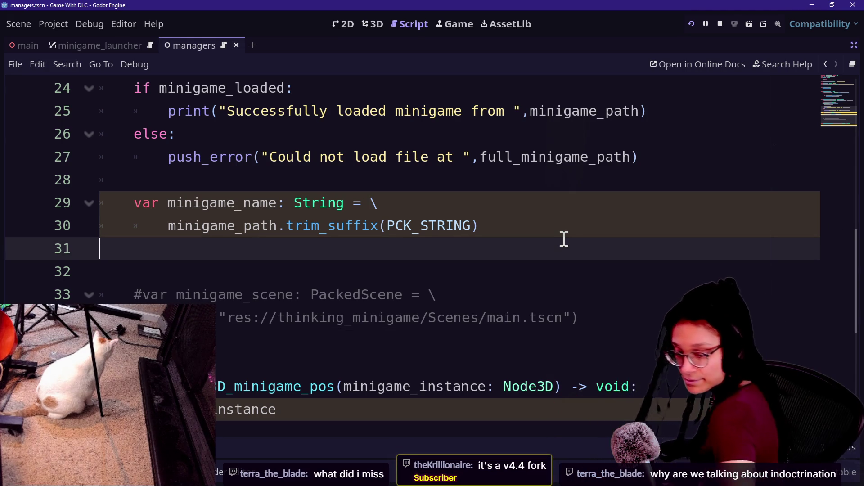
# Delete the extra blank lines after line 30 and before _assign_3D_minigame_pos in managers.
pyautogui.click(553, 223)
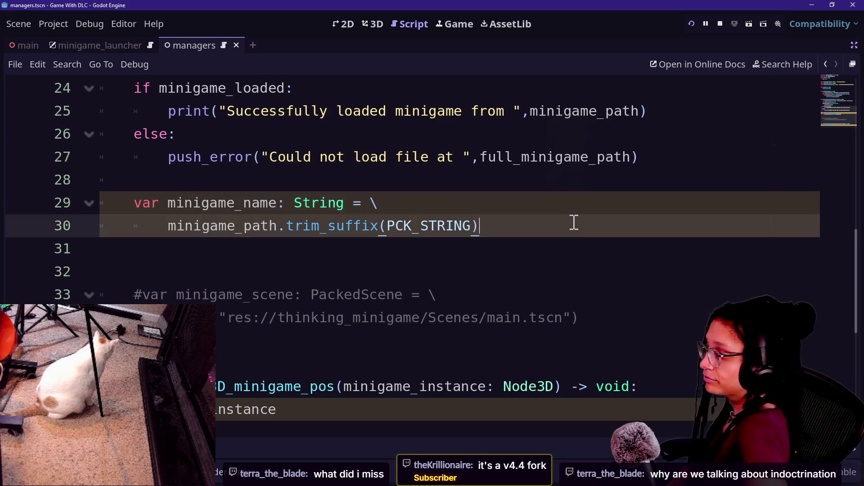
pyautogui.press('Down')
pyautogui.press('Down')
pyautogui.press('Down')
pyautogui.click(670, 281)
pyautogui.moveTo(648, 236); pyautogui.dragTo(651, 239)
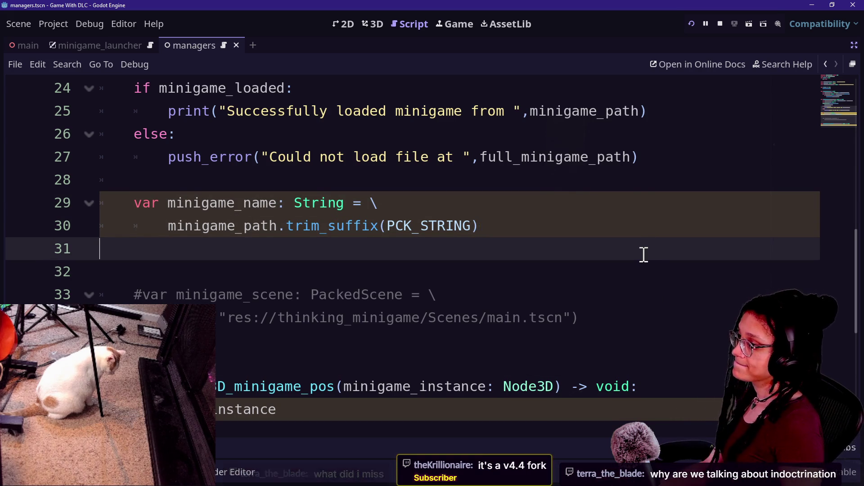
pyautogui.press('BackSpace')
pyautogui.press('Down')
pyautogui.press('Down')
pyautogui.press('Down')
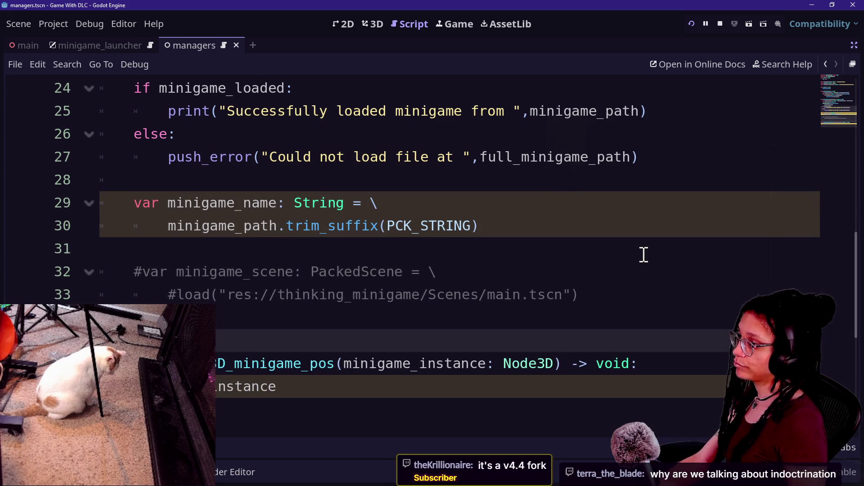
pyautogui.press('BackSpace')
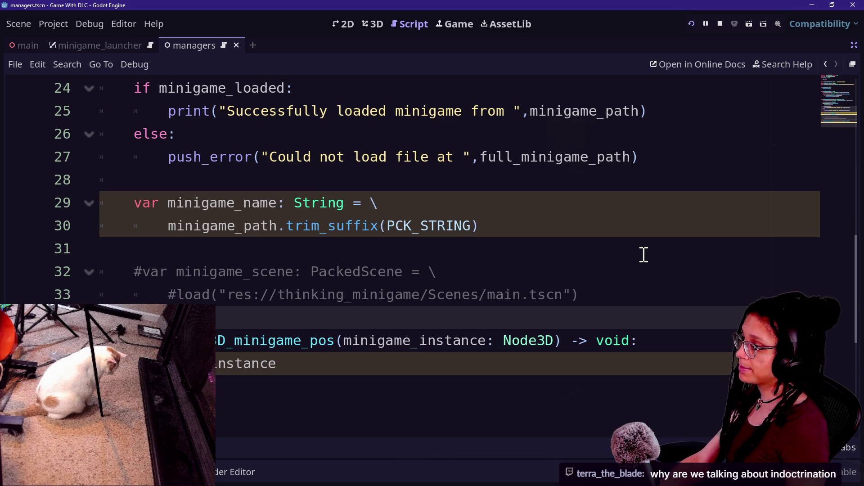
# Remove the trailing empty line 37 and the stray underscore after minigame_instance.
pyautogui.click(447, 374)
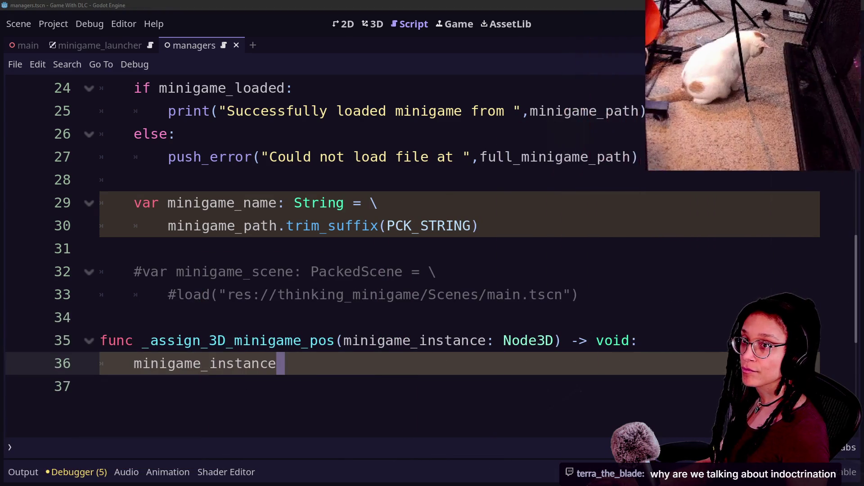
pyautogui.click(606, 315)
pyautogui.click(333, 416)
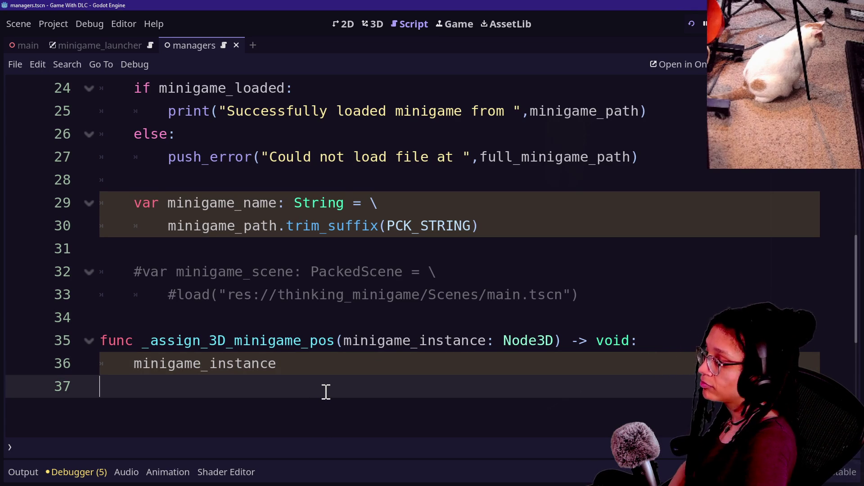
pyautogui.press('BackSpace')
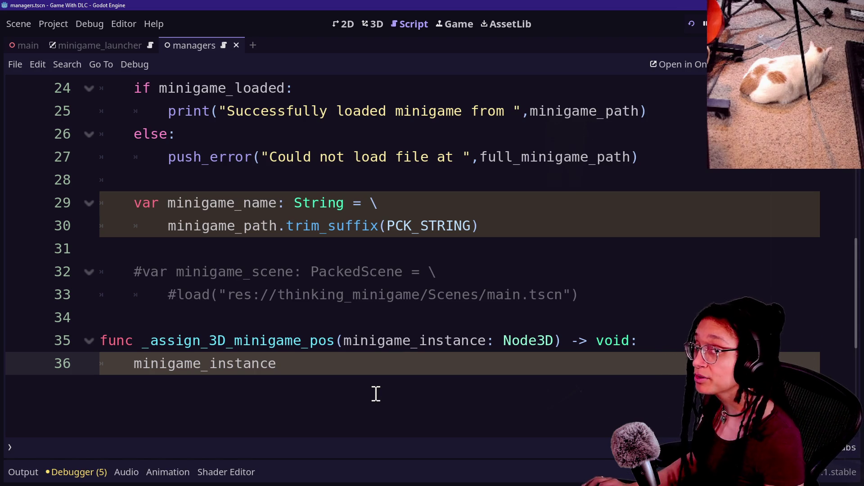
pyautogui.write('_')
pyautogui.press('BackSpace')
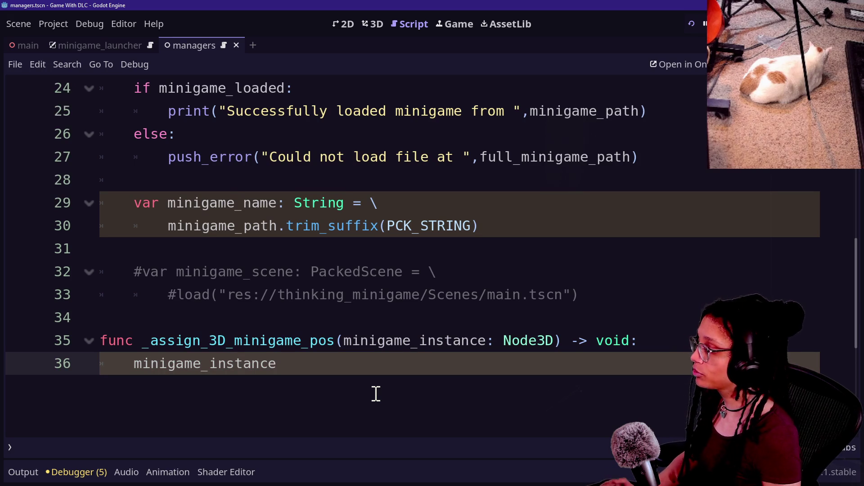
pyautogui.hotkey('alt', 'Tab')
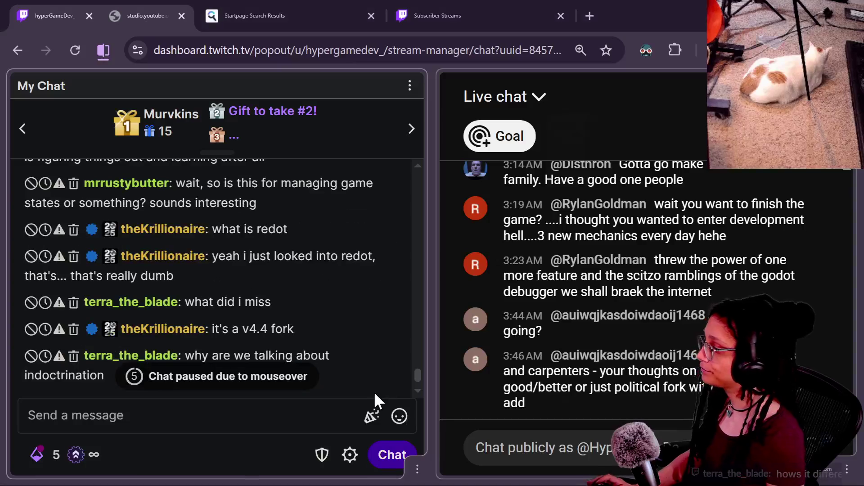
# Glance at the GitHub main_plugin.gd page, then go back to Godot's managers script.
pyautogui.hotkey('alt', 'Tab')
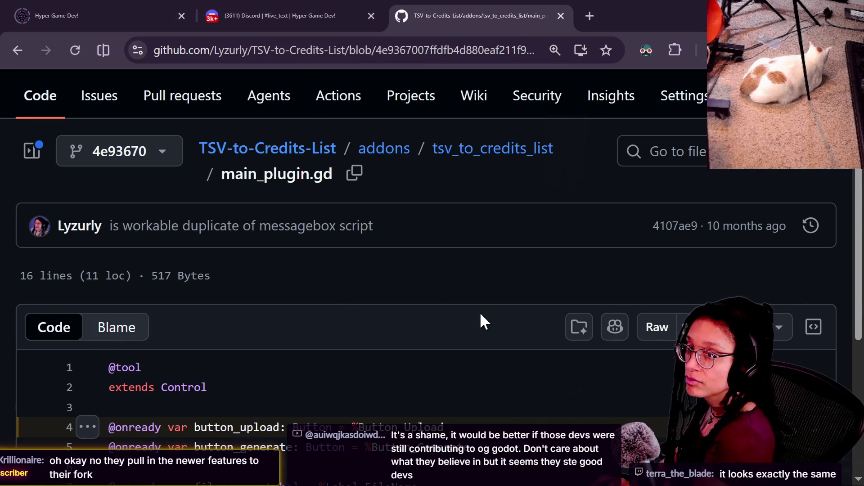
pyautogui.hotkey('alt', 'Tab')
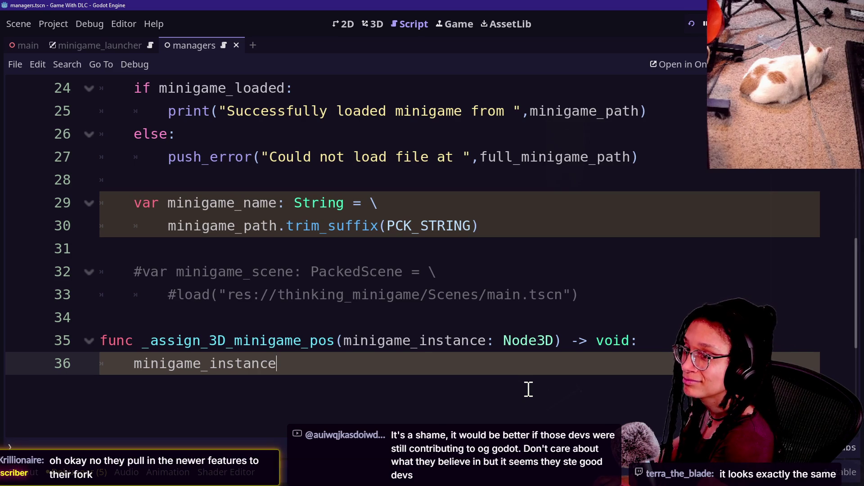
# Bring up the DLC For Game thought_bubble script in distraction-free mode.
pyautogui.hotkey('alt', 'Tab')
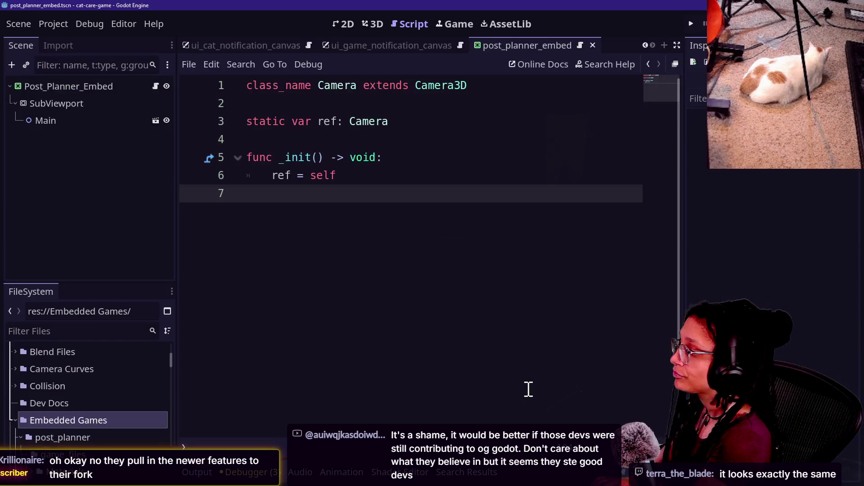
pyautogui.hotkey('alt', 'Tab')
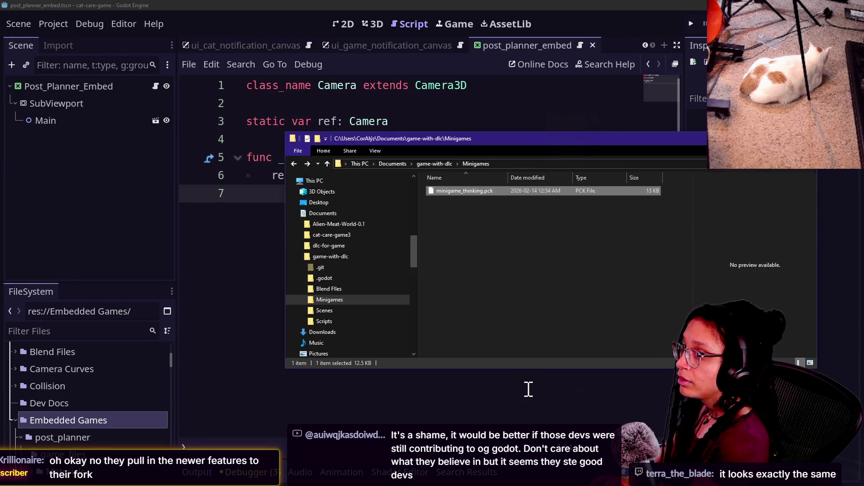
pyautogui.hotkey('alt', 'Tab')
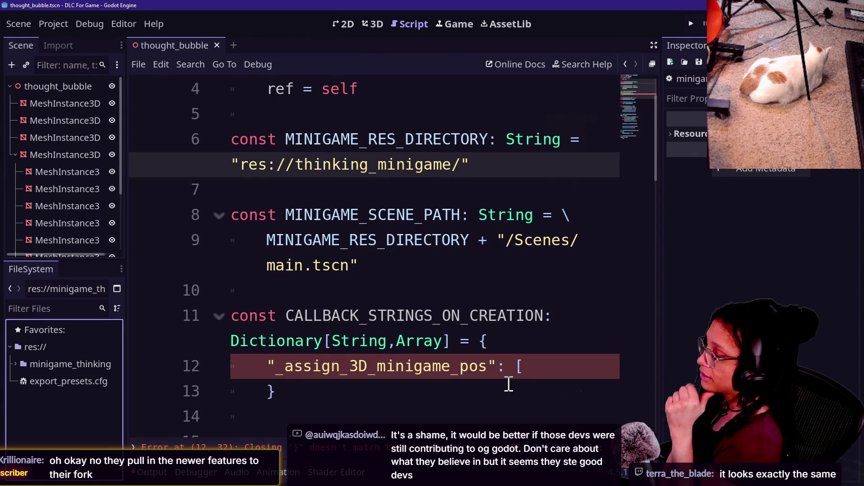
pyautogui.click(517, 299)
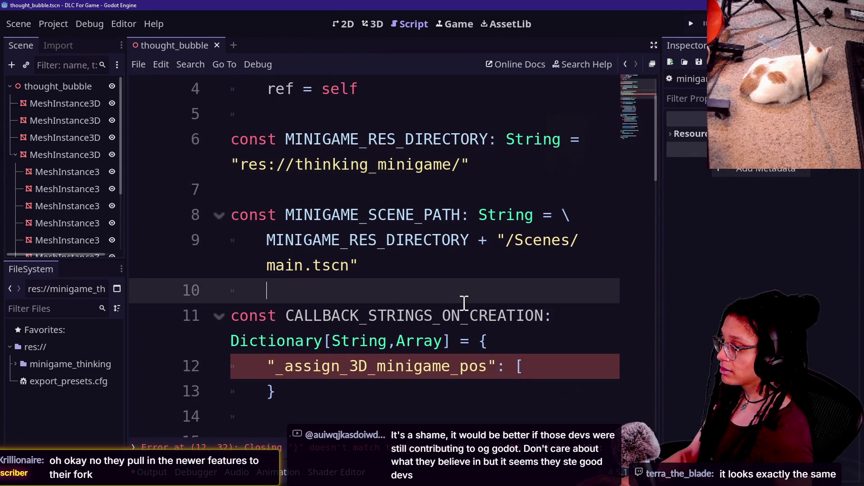
pyautogui.hotkey('ctrl', 'shift', 'F11')
# Comment out the CALLBACK_STRINGS_ON_CREATION dictionary on lines 11–13 with Ctrl+K.
pyautogui.click(382, 366)
pyautogui.click(495, 339)
pyautogui.press('Down')
pyautogui.press('Down')
pyautogui.press('Down')
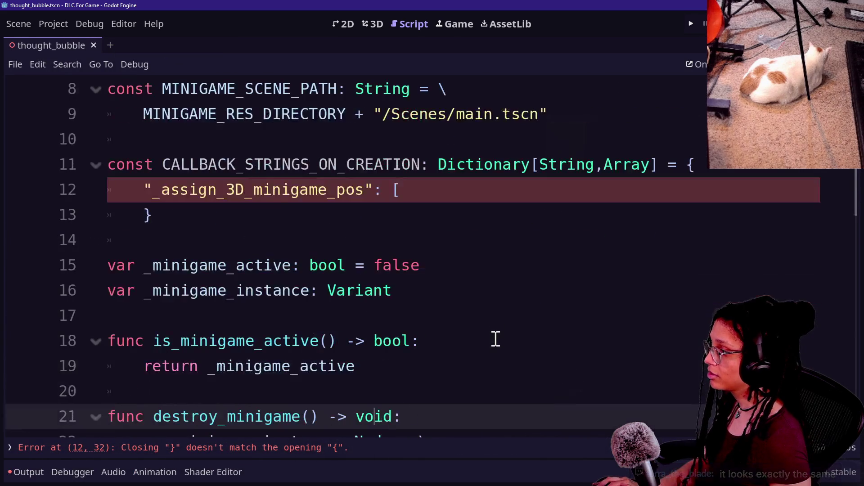
pyautogui.moveTo(210, 214); pyautogui.dragTo(222, 164)
pyautogui.hotkey('ctrl', 'k')
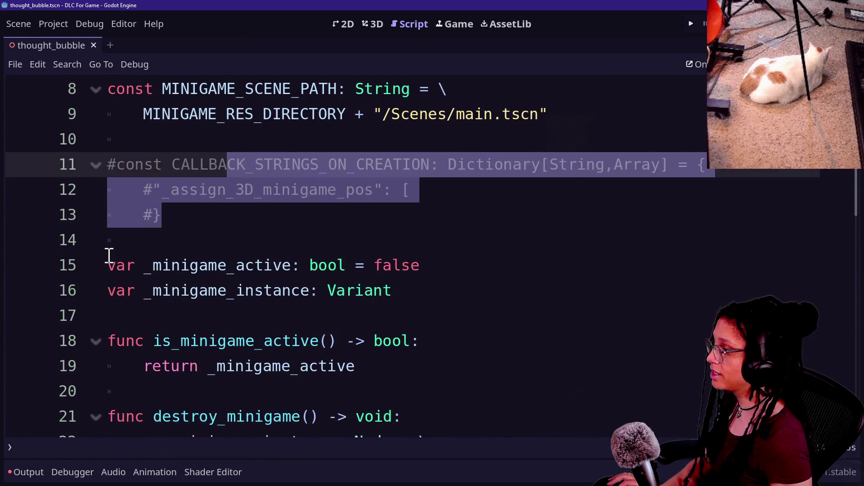
pyautogui.scroll(-3, 109, 256)
pyautogui.scroll(-2, 109, 256)
pyautogui.scroll(3, 316, 219)
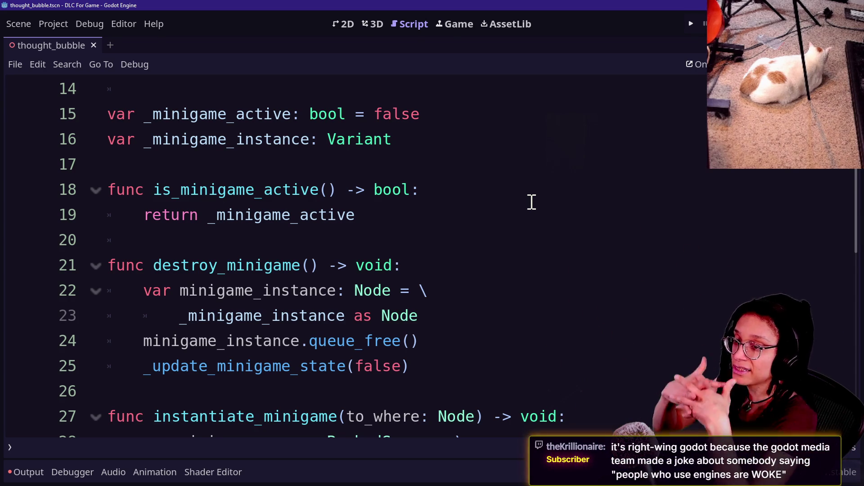
pyautogui.click(535, 301)
pyautogui.press('Down')
pyautogui.press('Down')
pyautogui.press('Down')
pyautogui.click(535, 304)
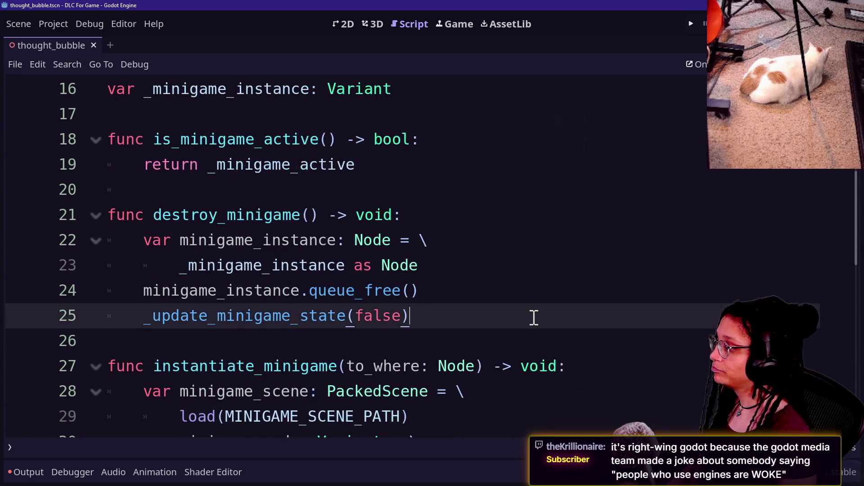
pyautogui.scroll(-1, 534, 310)
pyautogui.press('Down')
pyautogui.press('Down')
pyautogui.press('Down')
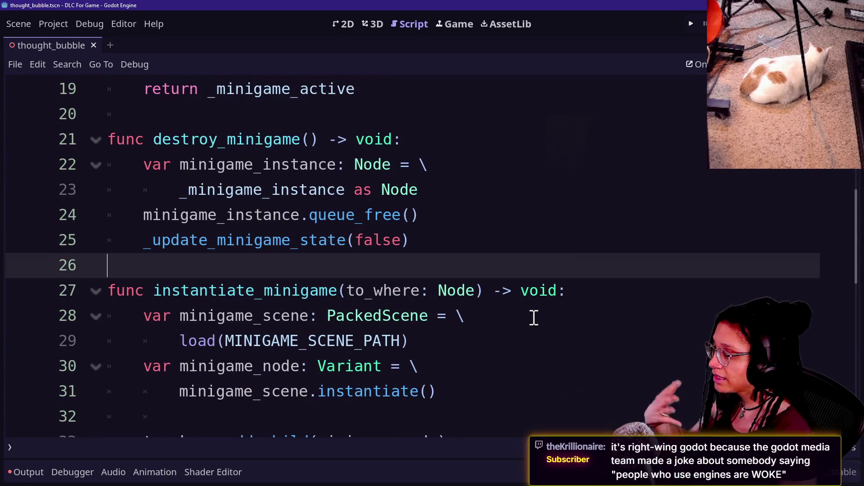
pyautogui.press('Down')
pyautogui.press('Down')
pyautogui.press('Down')
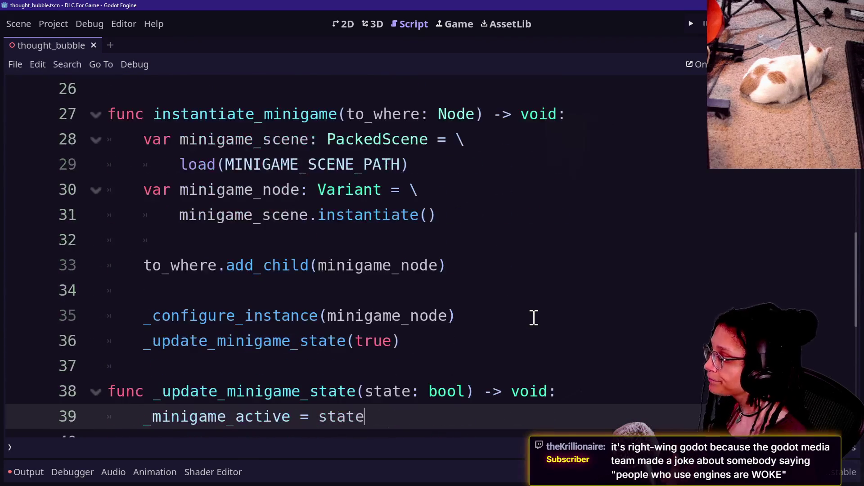
pyautogui.click(533, 318)
pyautogui.click(514, 333)
pyautogui.scroll(-1, 515, 335)
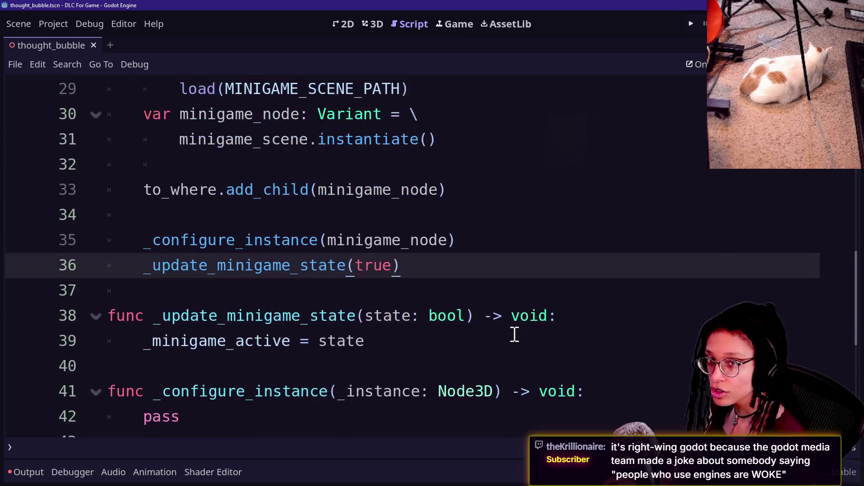
pyautogui.click(492, 326)
pyautogui.click(553, 266)
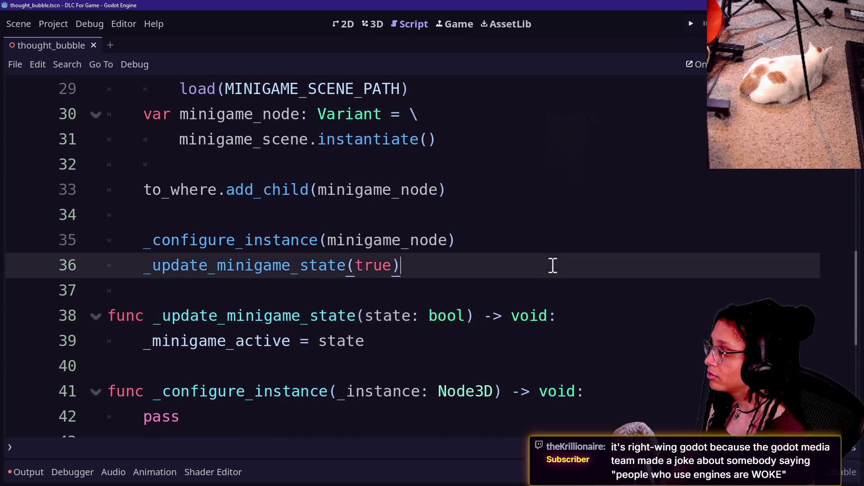
pyautogui.scroll(2, 553, 265)
pyautogui.scroll(4, 534, 258)
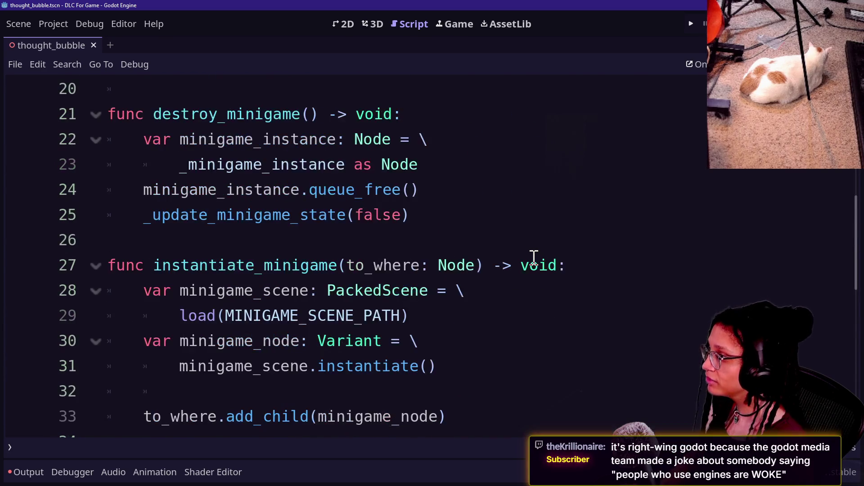
pyautogui.scroll(-3, 412, 281)
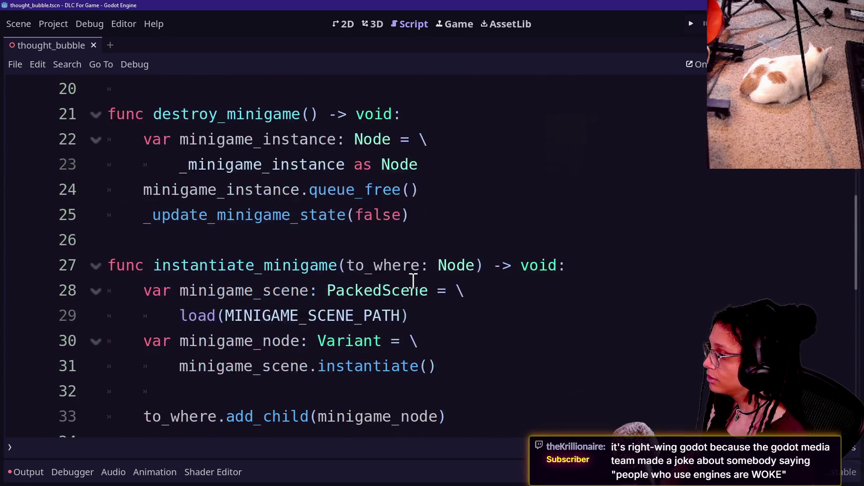
pyautogui.scroll(-1, 413, 281)
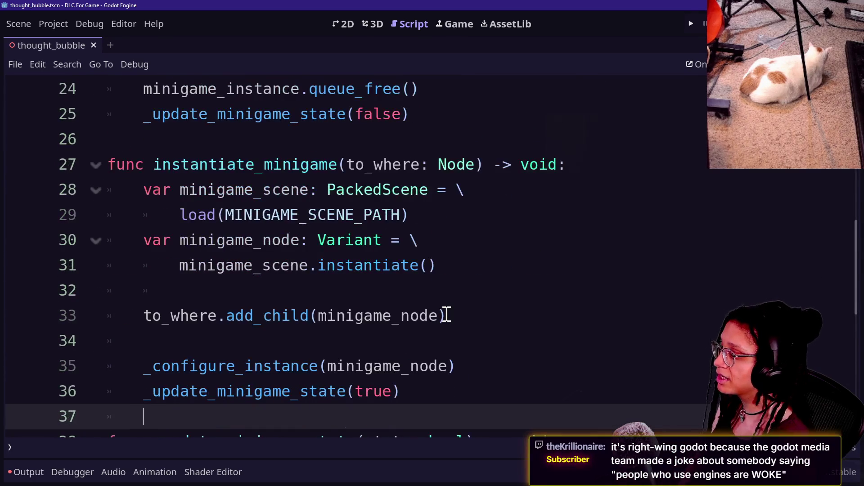
pyautogui.click(456, 325)
pyautogui.press('Down')
pyautogui.press('Down')
pyautogui.press('Down')
pyautogui.click(483, 342)
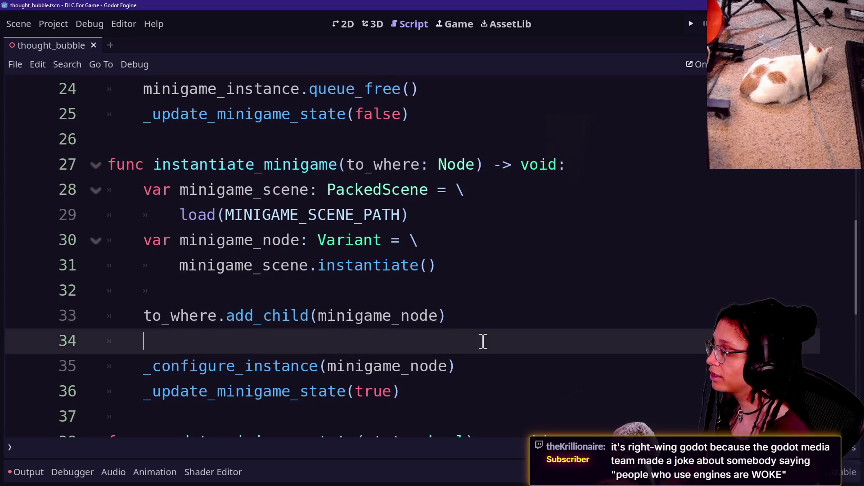
pyautogui.click(474, 368)
pyautogui.scroll(3, 473, 369)
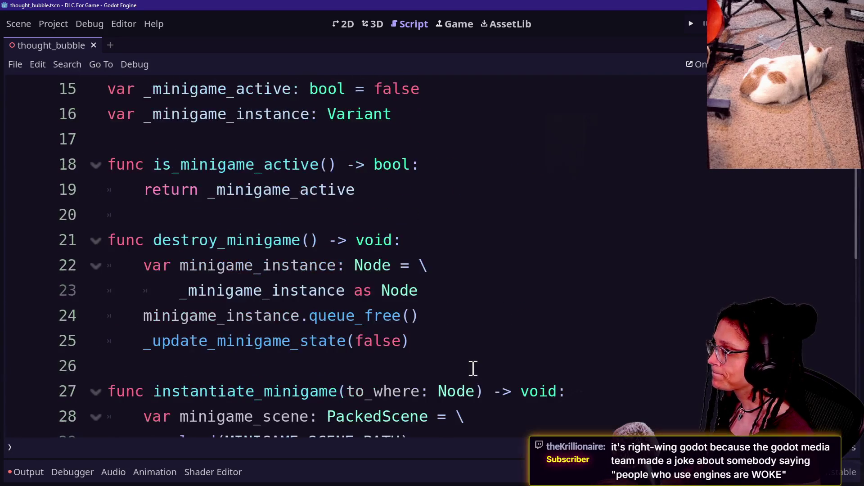
pyautogui.click(455, 187)
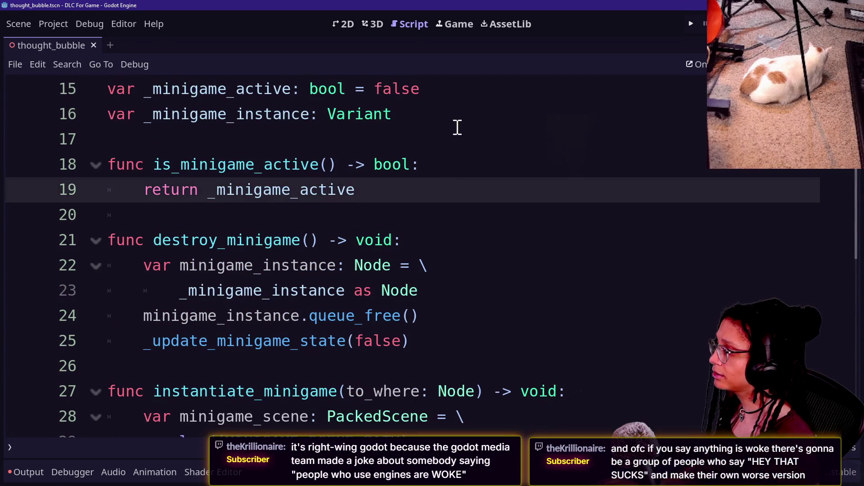
pyautogui.press('Return')
pyautogui.press('Return')
# Add a get_minigame_data() -> function with a pass body below is_minigame_active.
pyautogui.press('BackSpace')
pyautogui.write('func')
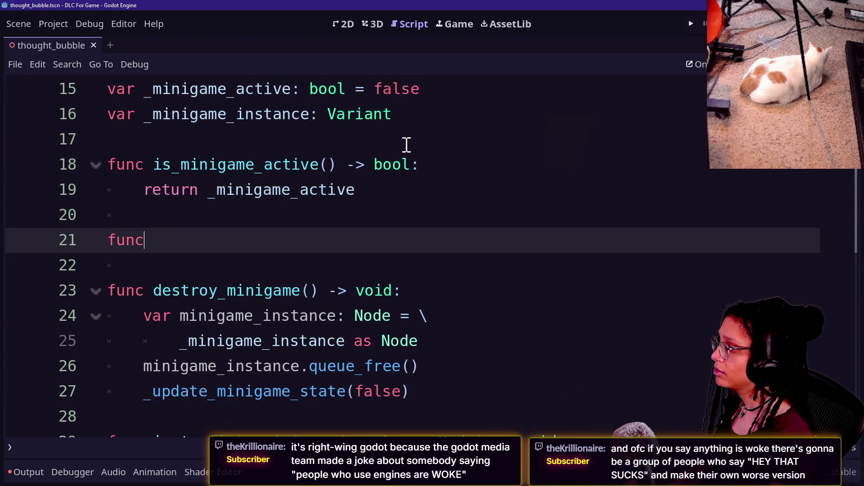
pyautogui.write(' get_')
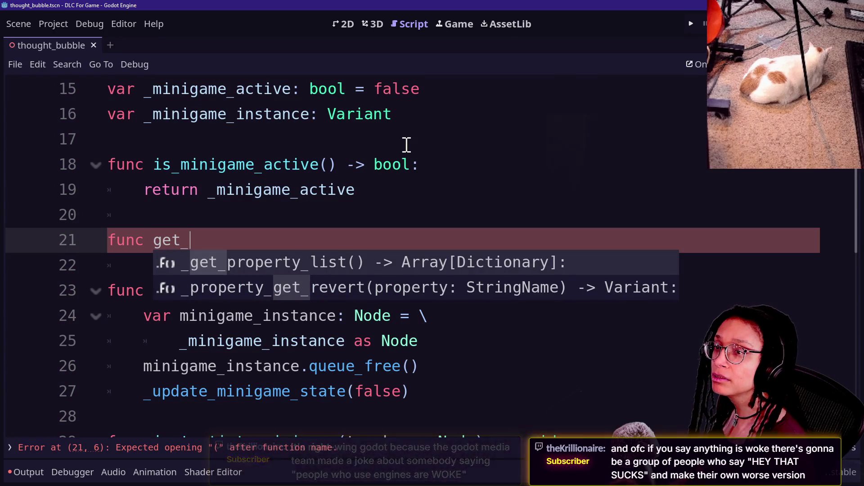
pyautogui.hotkey('alt', 'Tab')
pyautogui.scroll(8, 440, 125)
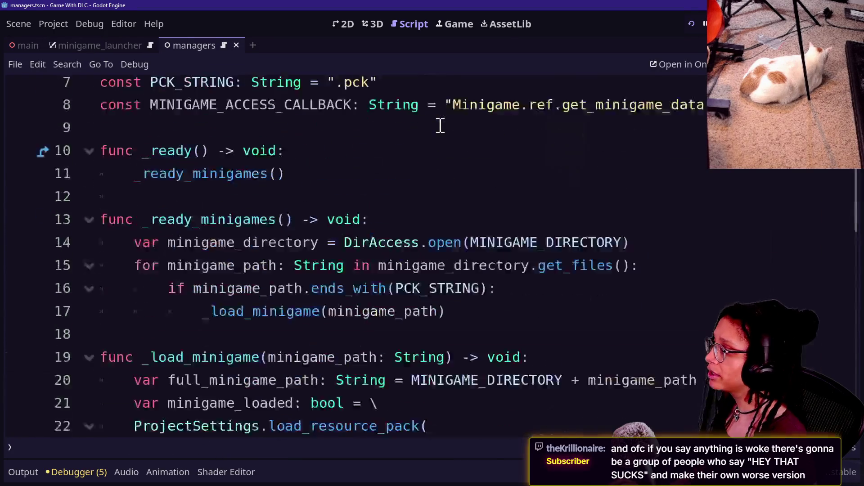
pyautogui.scroll(-1, 459, 153)
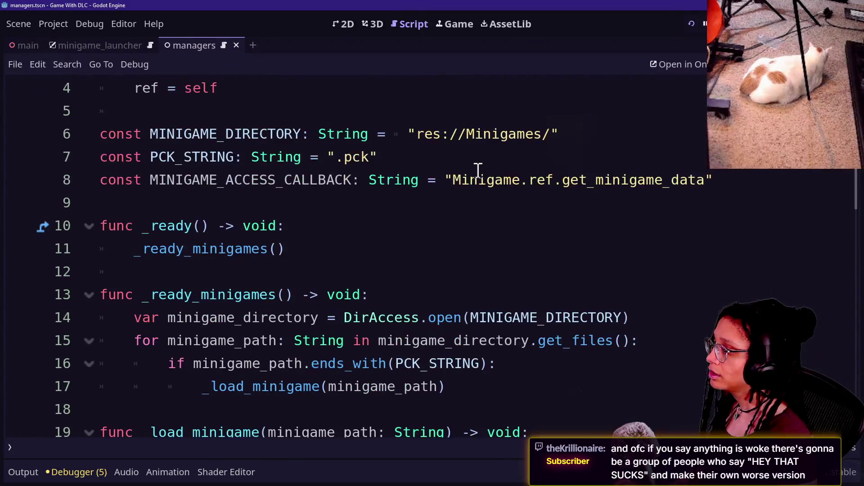
pyautogui.hotkey('alt', 'Tab')
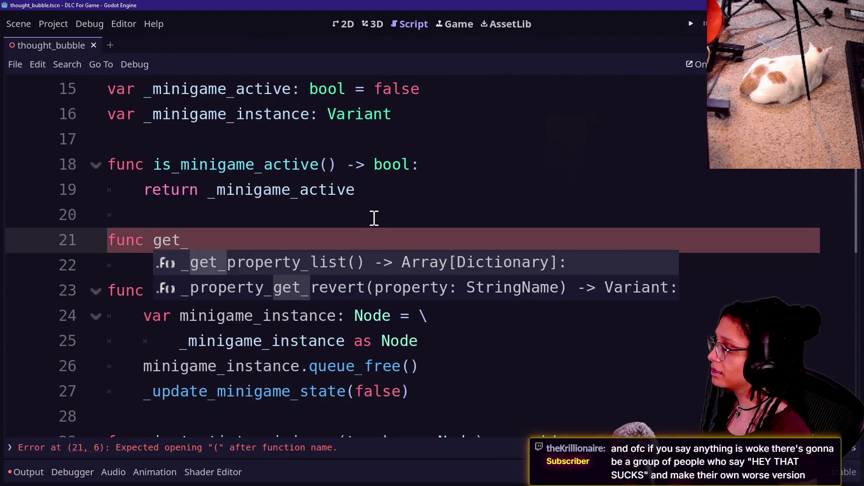
pyautogui.write('minigame_data() ->')
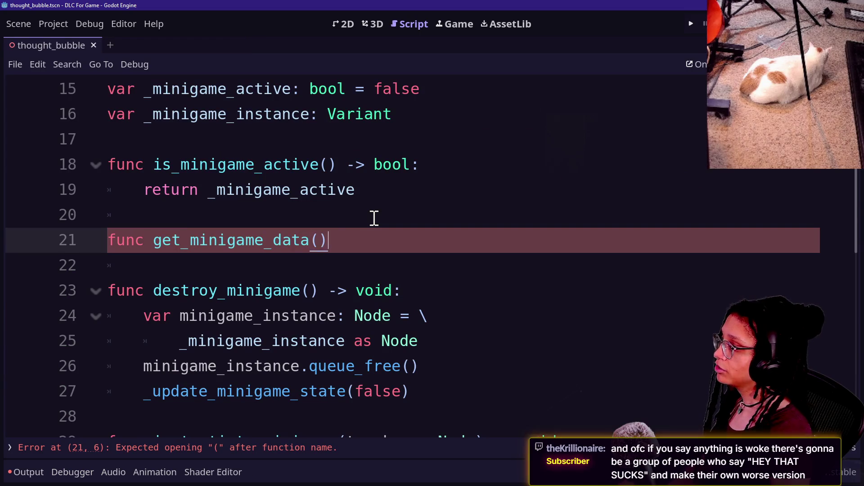
pyautogui.press('BackSpace')
pyautogui.press('BackSpace')
pyautogui.press('BackSpace')
pyautogui.write('-> Dictionary:')
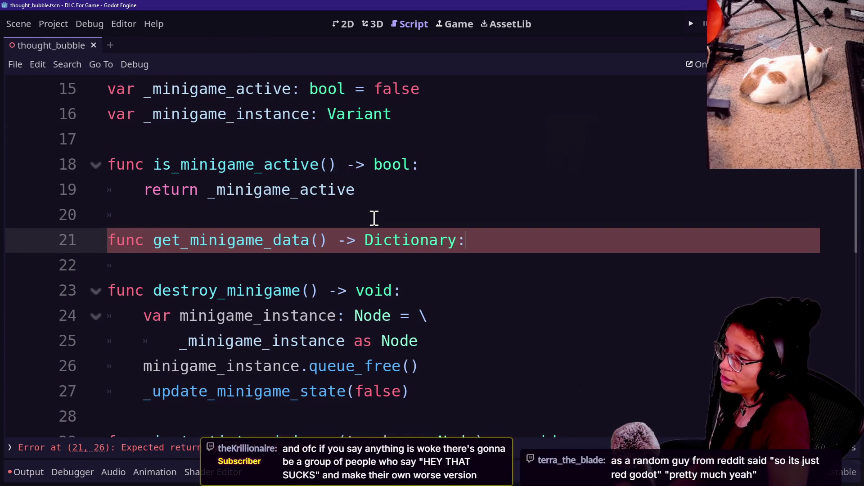
pyautogui.press('Return')
pyautogui.write('pass')
# Replace the pass placeholder with return Dictionary.new().
pyautogui.click(301, 165)
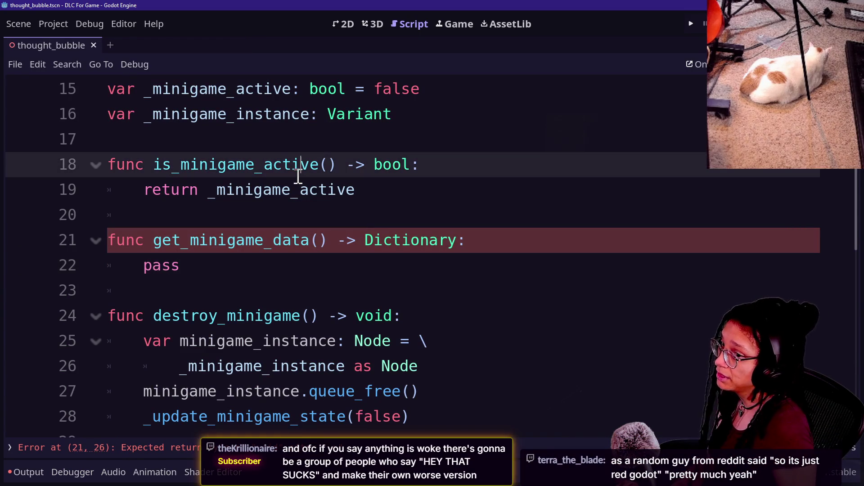
pyautogui.doubleClick(144, 267)
pyautogui.write('ret')
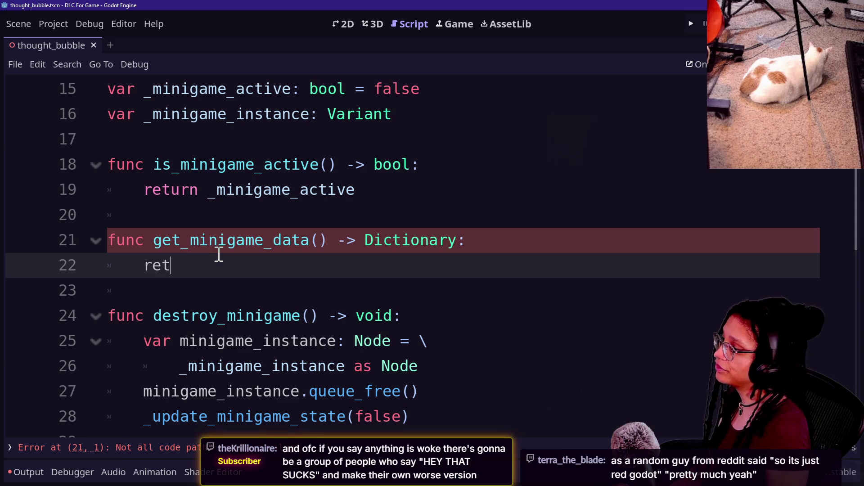
pyautogui.write('urn Dictionary.new()')
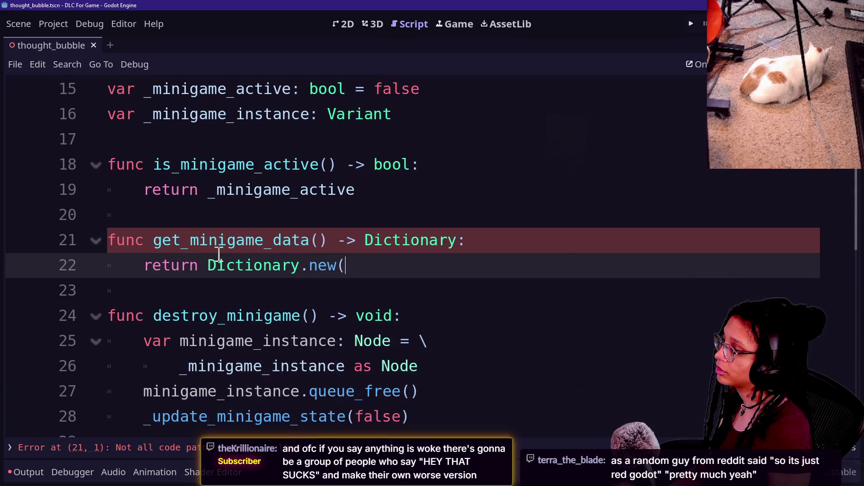
pyautogui.click(215, 162)
# Change the return value on line 22 from Dictionary.new() to an empty {}.
pyautogui.scroll(1, 270, 234)
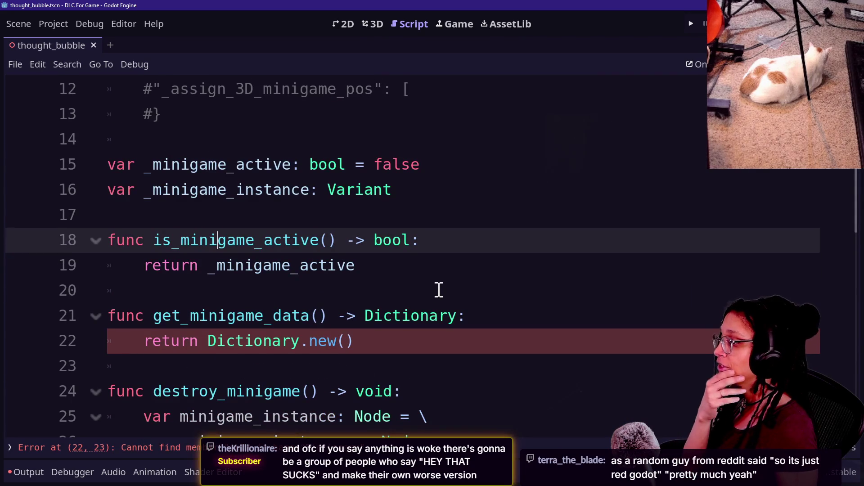
pyautogui.click(415, 284)
pyautogui.click(401, 371)
pyautogui.click(402, 341)
pyautogui.press('BackSpace')
pyautogui.press('BackSpace')
pyautogui.press('BackSpace')
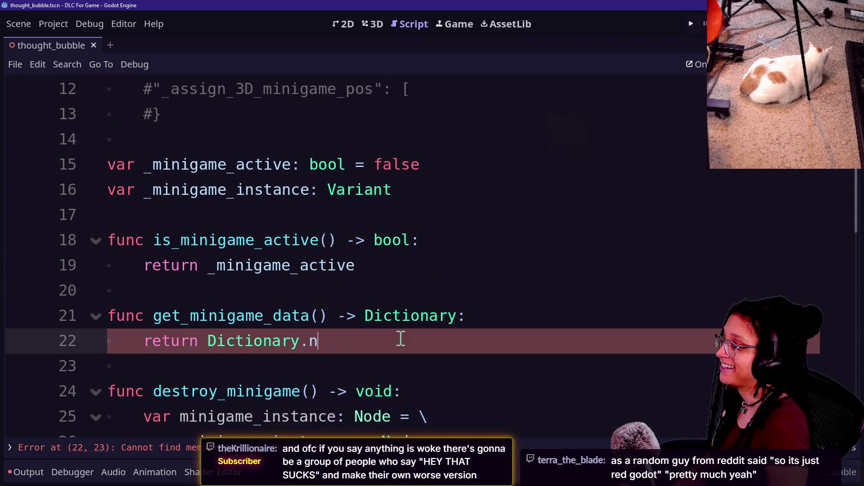
pyautogui.write('{}')
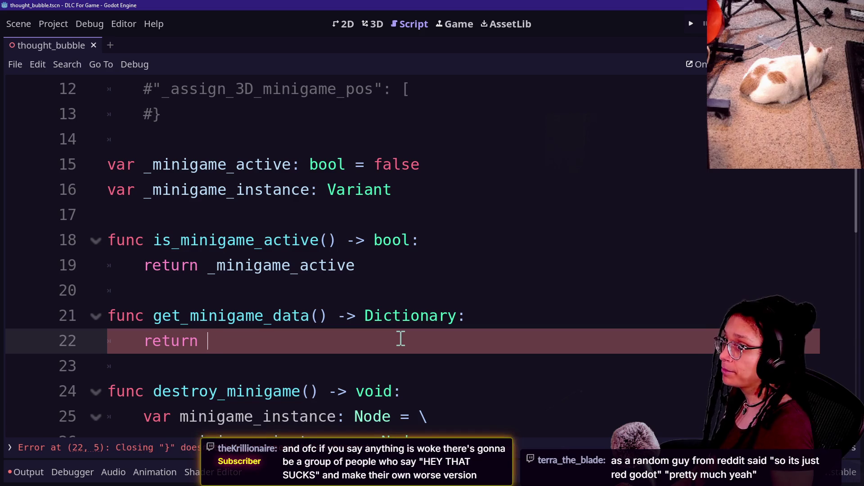
pyautogui.scroll(4, 429, 278)
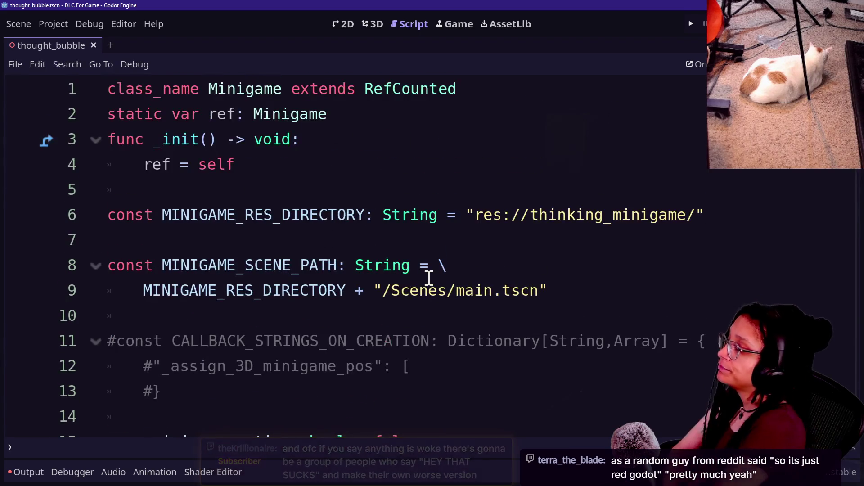
# Review the commented-out CALLBACK_STRINGS_ON_CREATION block near the top of the script.
pyautogui.click(419, 255)
pyautogui.press('Down')
pyautogui.press('Down')
pyautogui.press('Down')
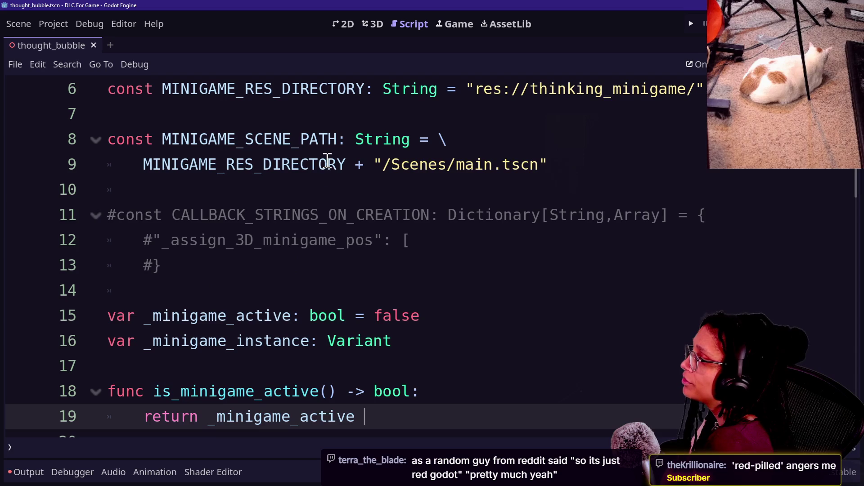
pyautogui.moveTo(209, 197); pyautogui.dragTo(399, 257)
pyautogui.click(400, 259)
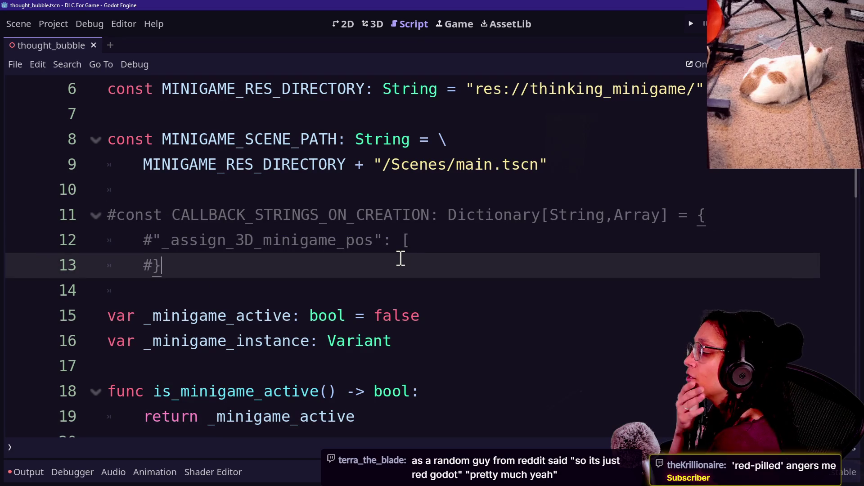
pyautogui.click(339, 239)
pyautogui.press('Down')
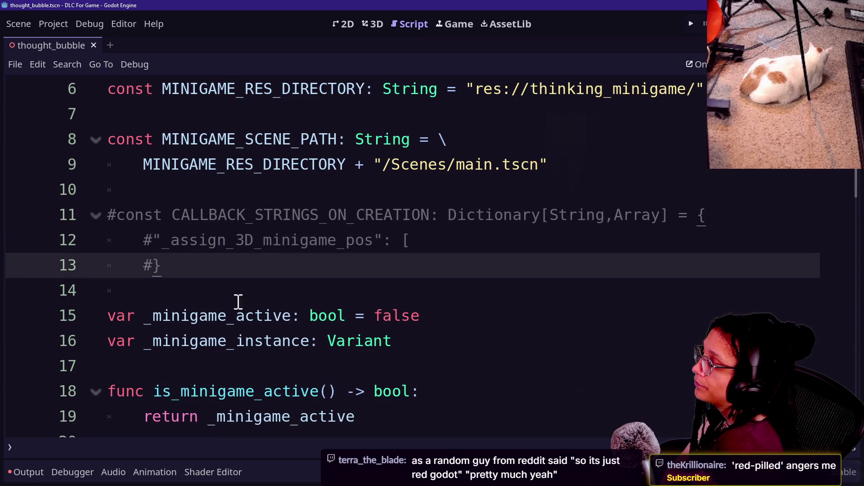
# Highlight every minigame_active occurrence with Ctrl+D and search the script for is_minigame_active.
pyautogui.moveTo(153, 316); pyautogui.dragTo(296, 316)
pyautogui.hotkey('ctrl', 'd')
pyautogui.hotkey('ctrl', 'd')
pyautogui.hotkey('ctrl', 'd')
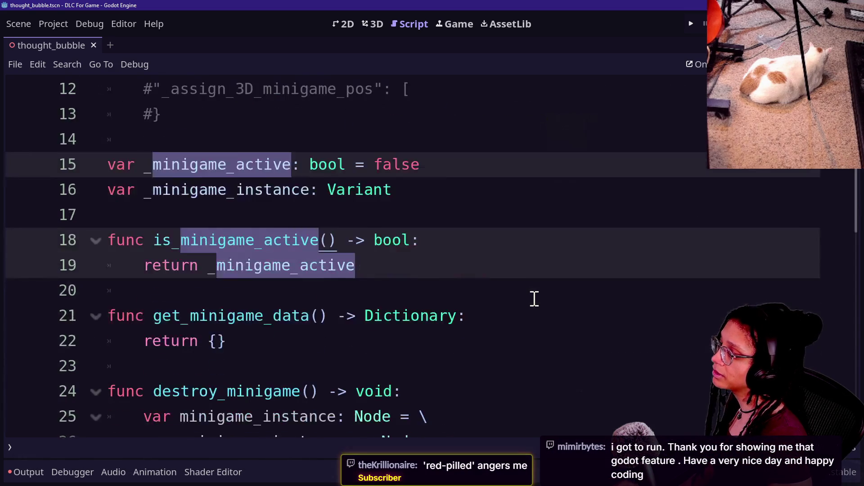
pyautogui.hotkey('ctrl', 'f')
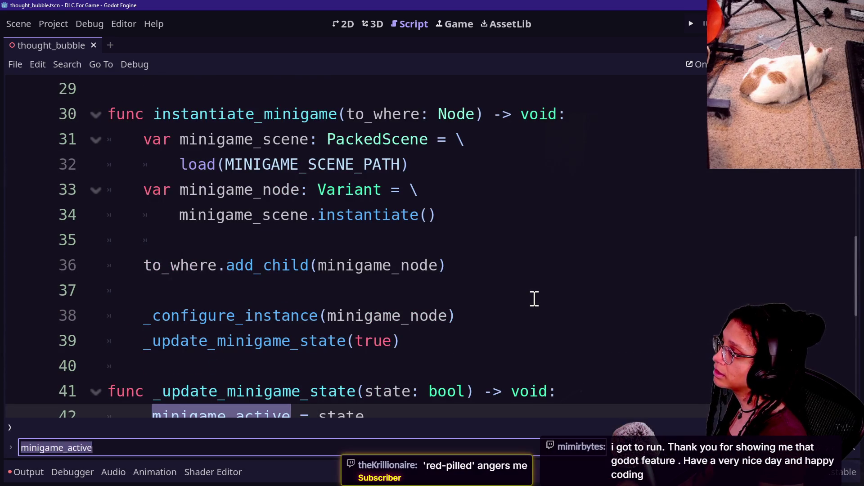
pyautogui.write('is_minigame_active')
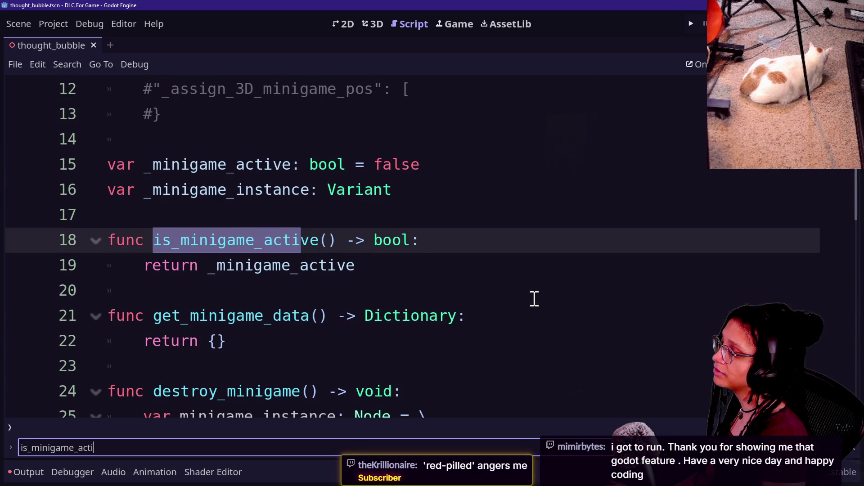
pyautogui.click(190, 240)
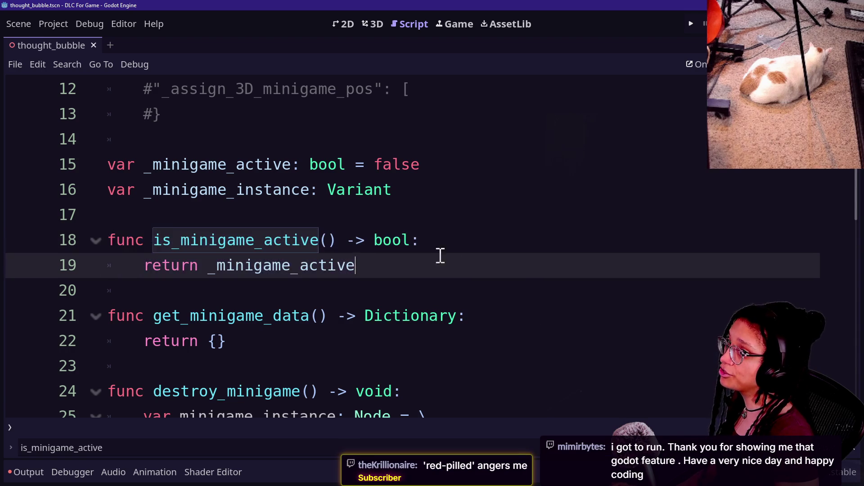
# Comment out the is_minigame_active function and save the script.
pyautogui.scroll(4, 458, 253)
pyautogui.scroll(-4, 474, 261)
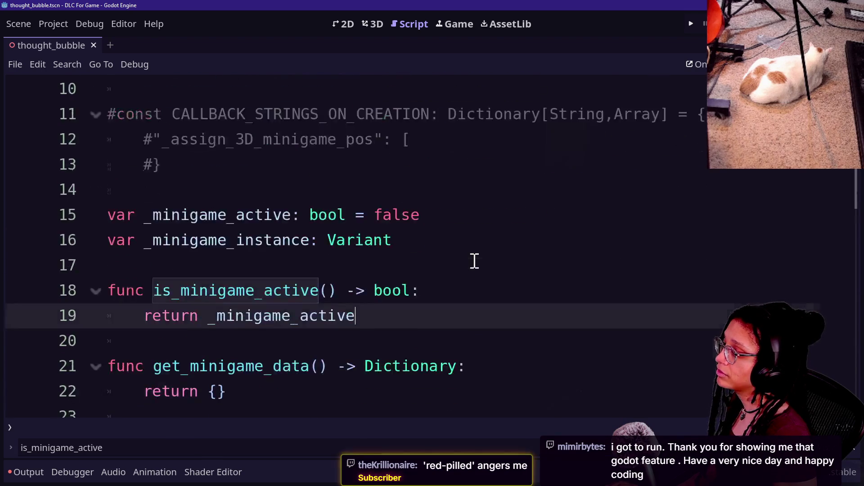
pyautogui.moveTo(364, 240); pyautogui.dragTo(366, 217)
pyautogui.hotkey('ctrl', 'k')
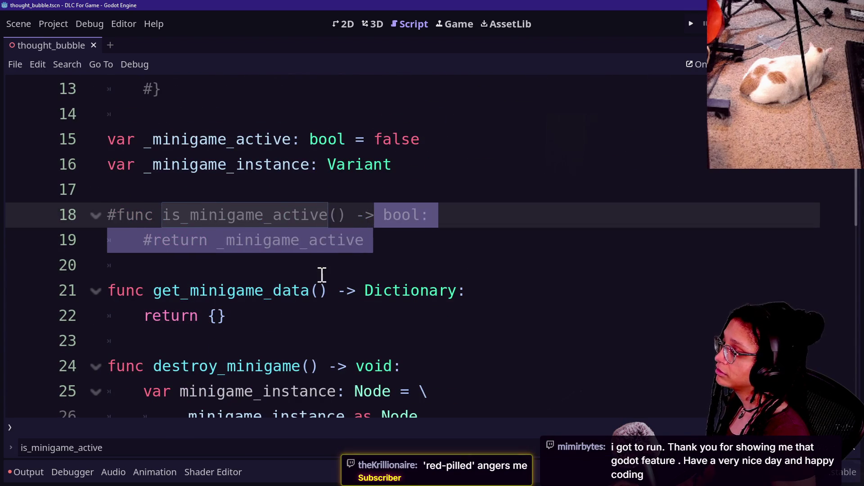
pyautogui.scroll(-6, 322, 275)
pyautogui.scroll(5, 322, 275)
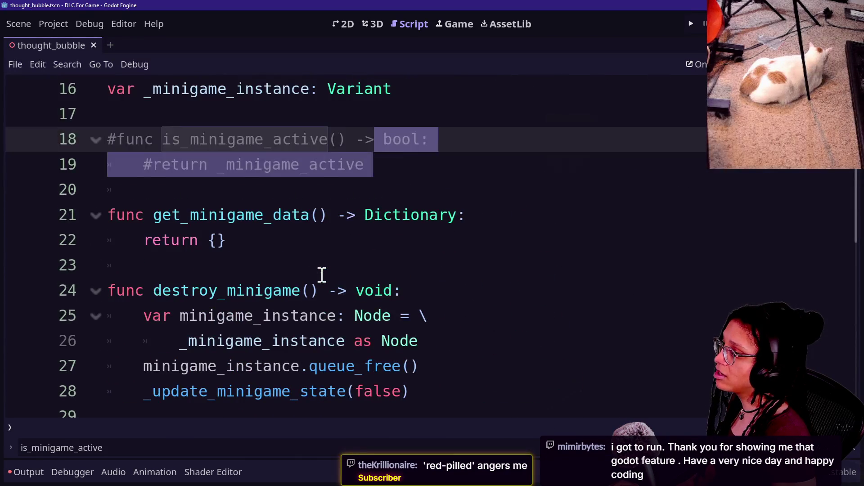
pyautogui.click(357, 180)
pyautogui.hotkey('ctrl', 's')
pyautogui.scroll(1, 357, 180)
pyautogui.rightClick(357, 180)
pyautogui.click(302, 179)
# Comment out the _update_minigame_state call and function, plus the erroring line 28.
pyautogui.scroll(3, 301, 180)
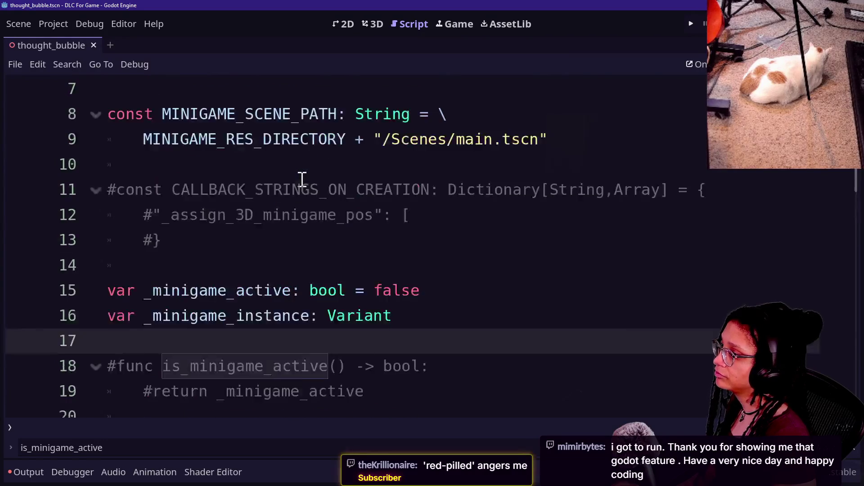
pyautogui.scroll(-3, 302, 179)
pyautogui.scroll(-2, 264, 239)
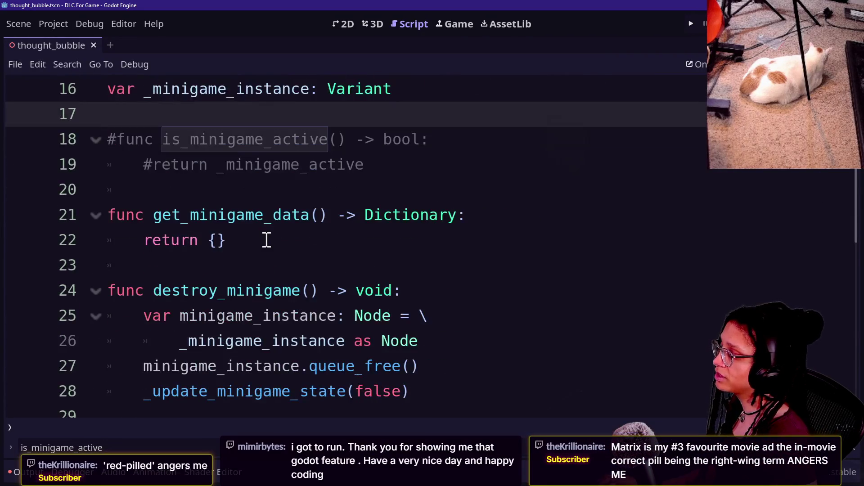
pyautogui.scroll(-2, 266, 240)
pyautogui.scroll(-2, 267, 240)
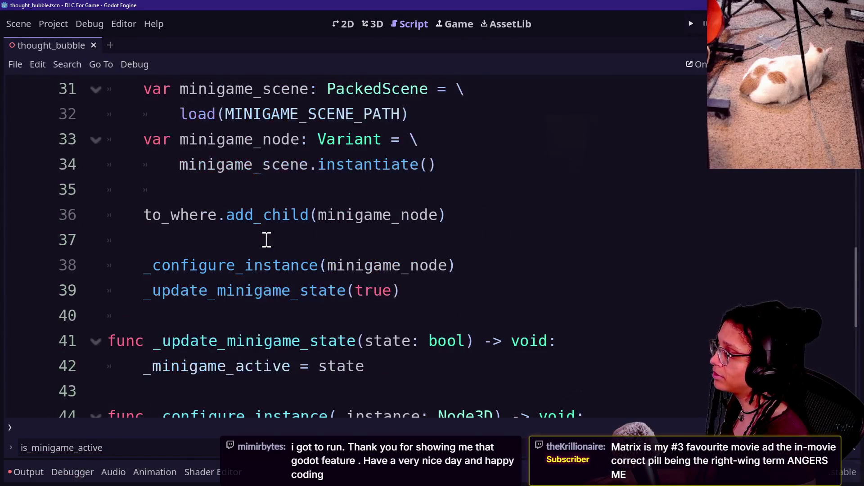
pyautogui.scroll(-1, 412, 297)
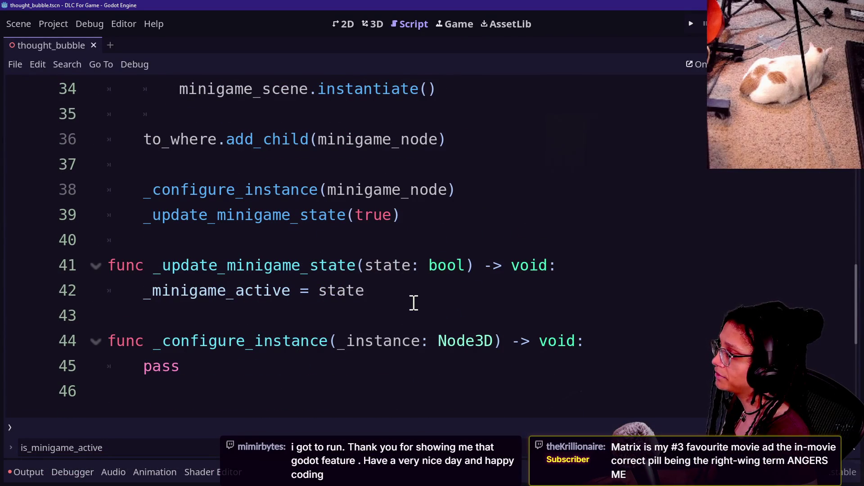
pyautogui.moveTo(413, 301)
pyautogui.mouseDown()
pyautogui.moveTo(397, 276)
pyautogui.moveTo(400, 227)
pyautogui.mouseUp()
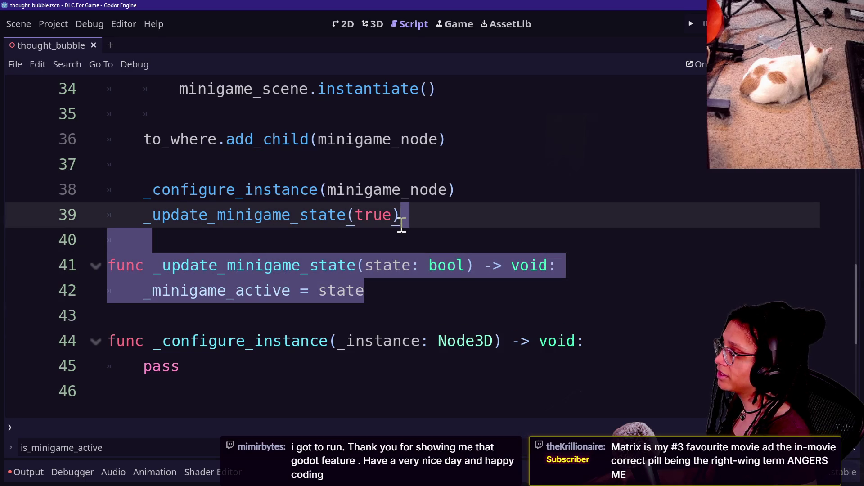
pyautogui.hotkey('ctrl', 'k')
pyautogui.click(404, 242)
pyautogui.hotkey('ctrl', 'k')
# Comment out the _minigame_active variable declaration.
pyautogui.hotkey('alt', 'Left')
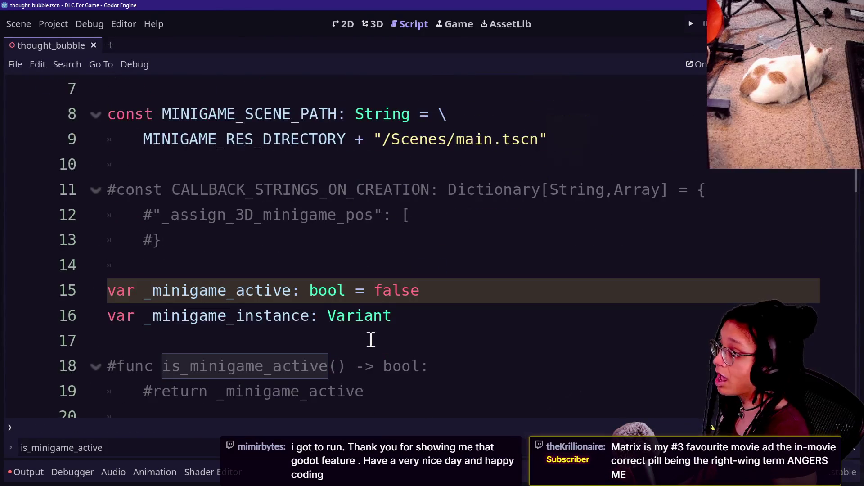
pyautogui.hotkey('ctrl', 'k')
pyautogui.press('Up')
pyautogui.press('Up')
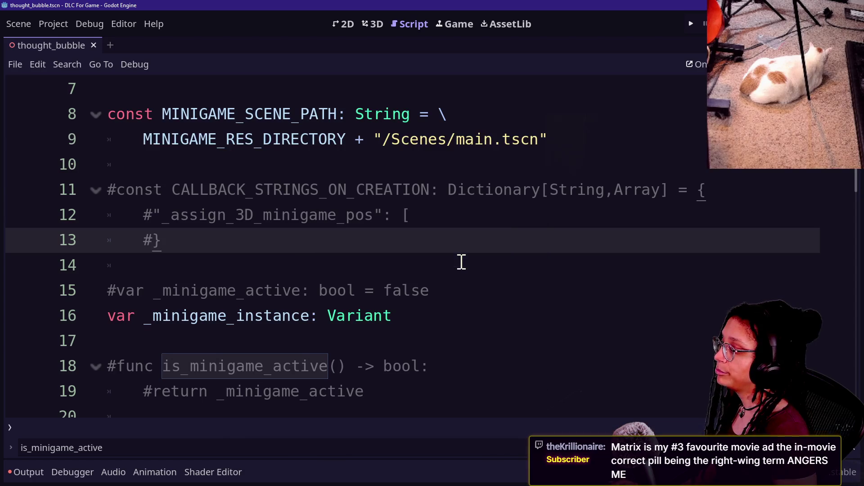
pyautogui.scroll(-1, 305, 292)
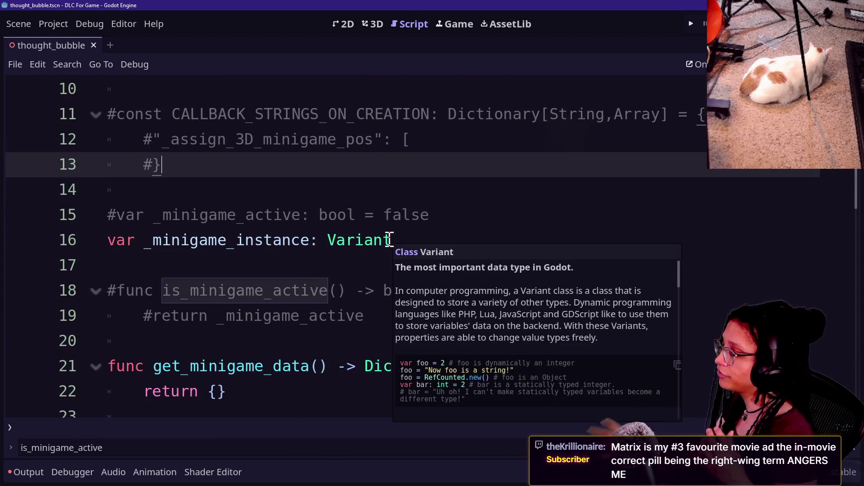
pyautogui.click(343, 240)
pyautogui.moveTo(162, 215); pyautogui.dragTo(471, 247)
pyautogui.click(471, 247)
pyautogui.moveTo(244, 240); pyautogui.dragTo(379, 240)
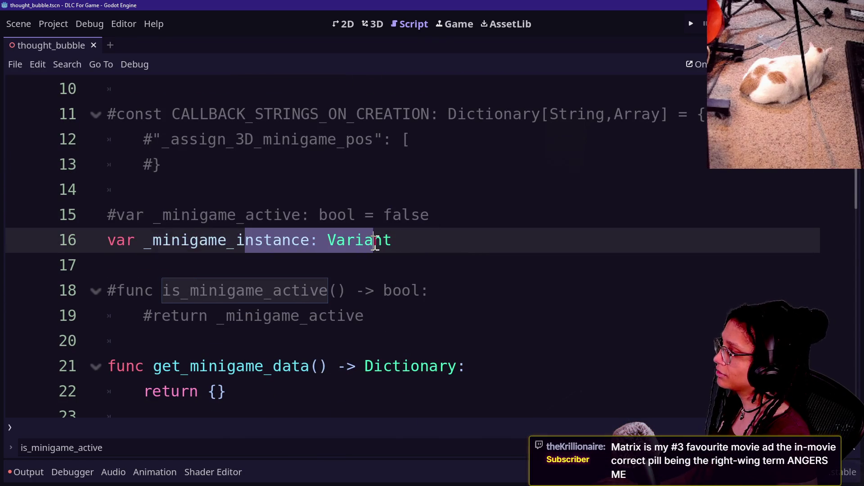
pyautogui.scroll(-6, 375, 243)
pyautogui.scroll(-3, 375, 244)
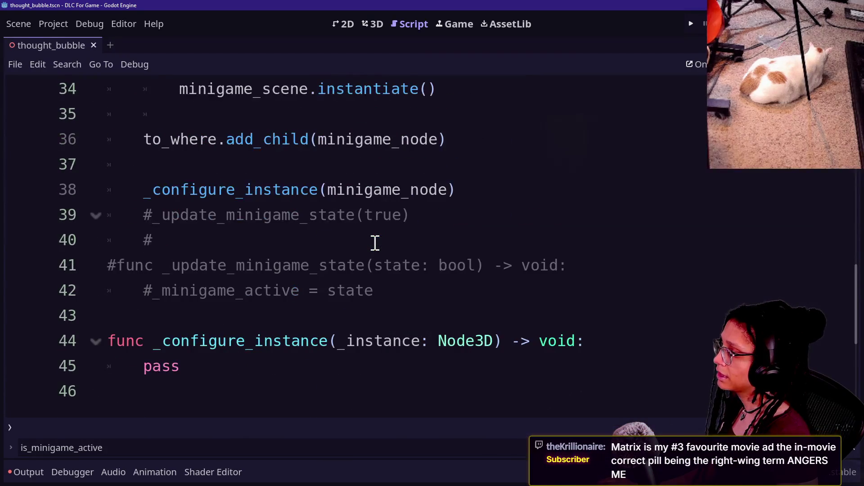
# Comment out the _configure_instance function and its call on line 38.
pyautogui.moveTo(366, 286)
pyautogui.mouseDown()
pyautogui.moveTo(363, 276)
pyautogui.moveTo(374, 270)
pyautogui.mouseUp()
pyautogui.click(365, 276)
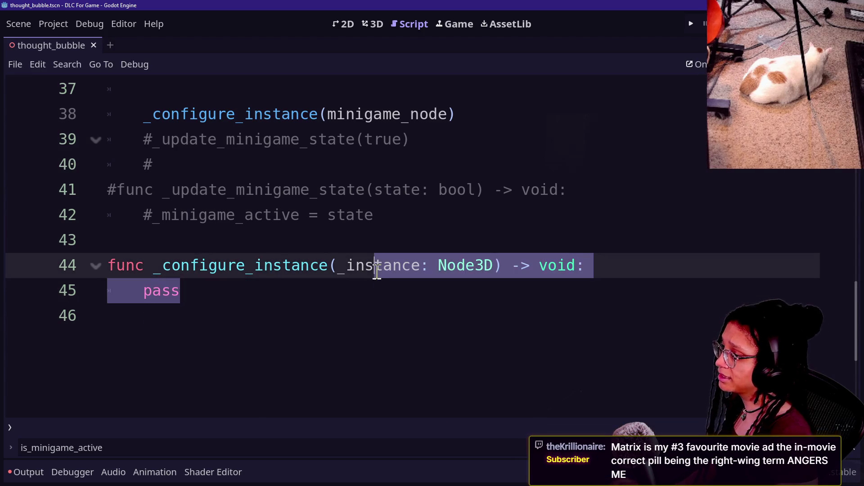
pyautogui.hotkey('ctrl', 'k')
pyautogui.moveTo(226, 268); pyautogui.dragTo(283, 277)
pyautogui.click(393, 115)
pyautogui.hotkey('ctrl', 'k')
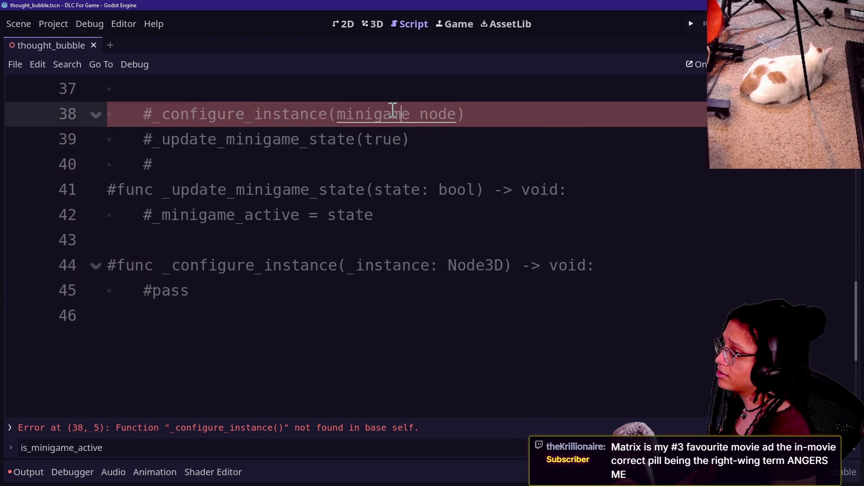
# Uncomment the CALLBACK_STRINGS_ON_CREATION dictionary on lines 11–13.
pyautogui.scroll(3, 331, 163)
pyautogui.scroll(5, 330, 162)
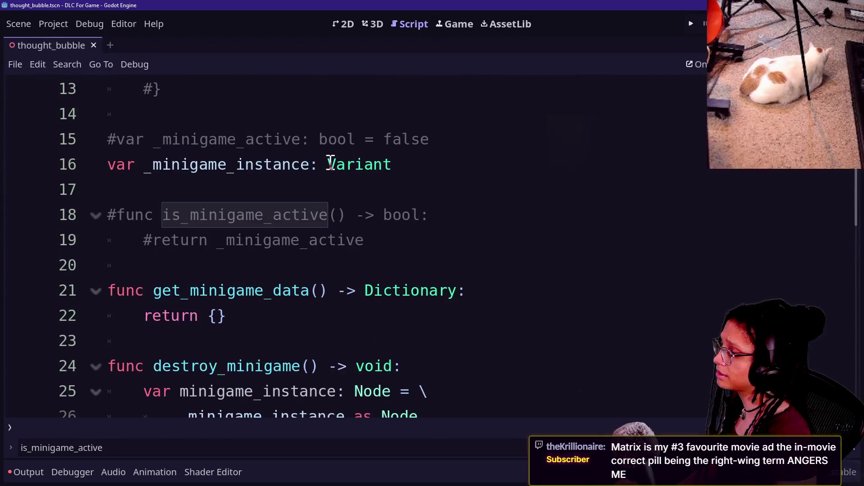
pyautogui.scroll(3, 331, 163)
pyautogui.click(273, 288)
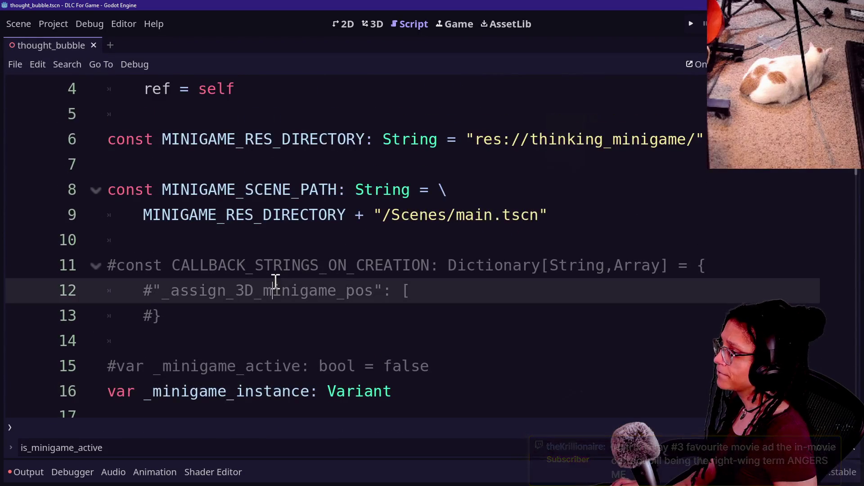
pyautogui.moveTo(198, 279)
pyautogui.mouseDown()
pyautogui.moveTo(219, 286)
pyautogui.moveTo(172, 267)
pyautogui.mouseUp()
pyautogui.click(216, 305)
pyautogui.hotkey('ctrl', 'k')
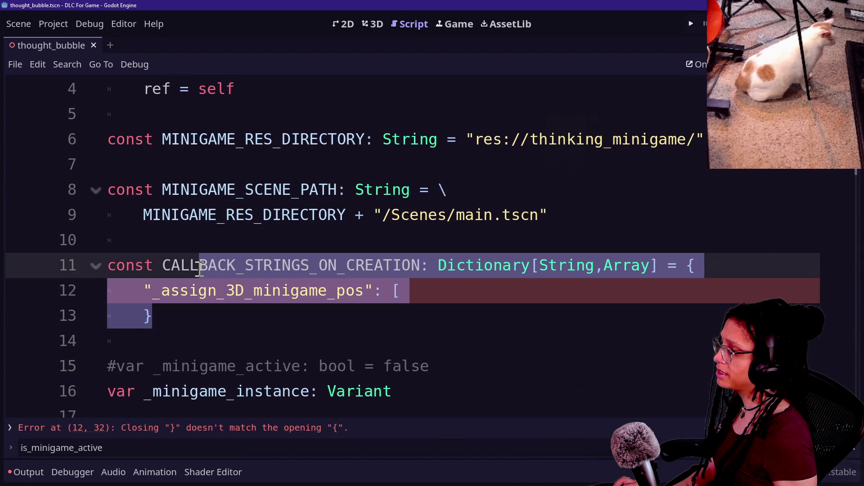
pyautogui.click(259, 309)
pyautogui.click(349, 264)
pyautogui.click(471, 289)
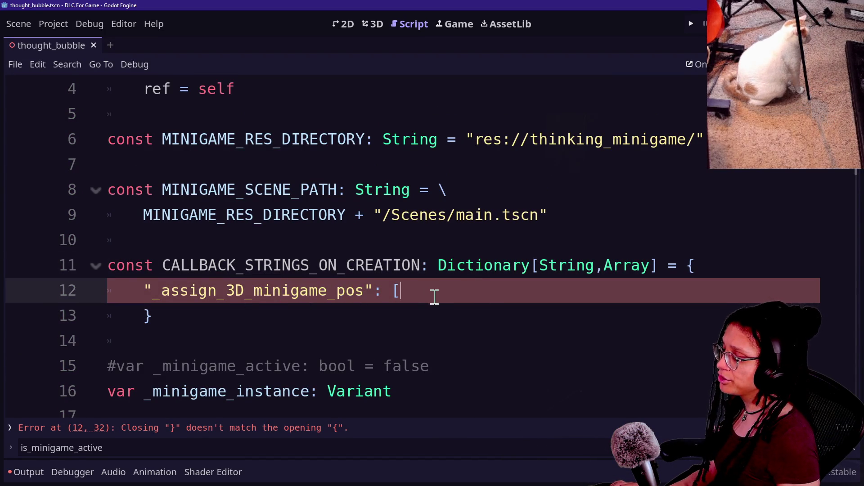
# Switch to the Game With DLC project's managers script and scroll through it.
pyautogui.hotkey('alt', 'Tab')
pyautogui.scroll(-4, 482, 303)
pyautogui.rightClick(391, 316)
pyautogui.press('Escape')
pyautogui.scroll(-4, 263, 302)
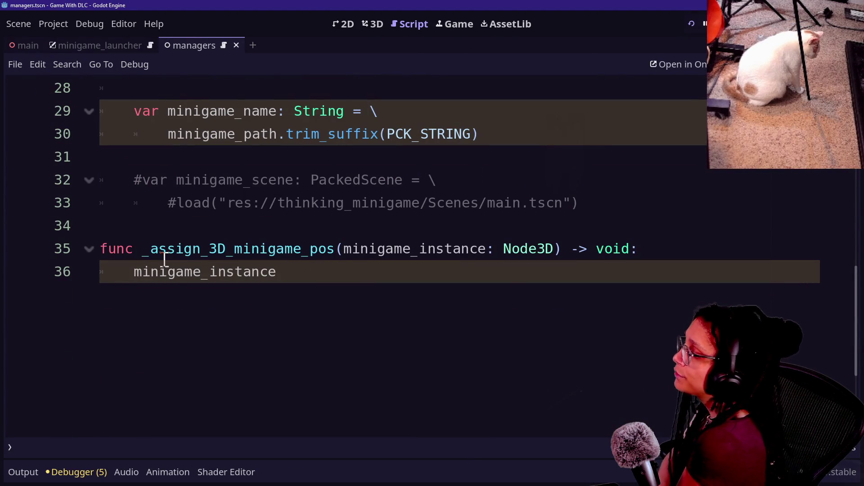
pyautogui.click(269, 263)
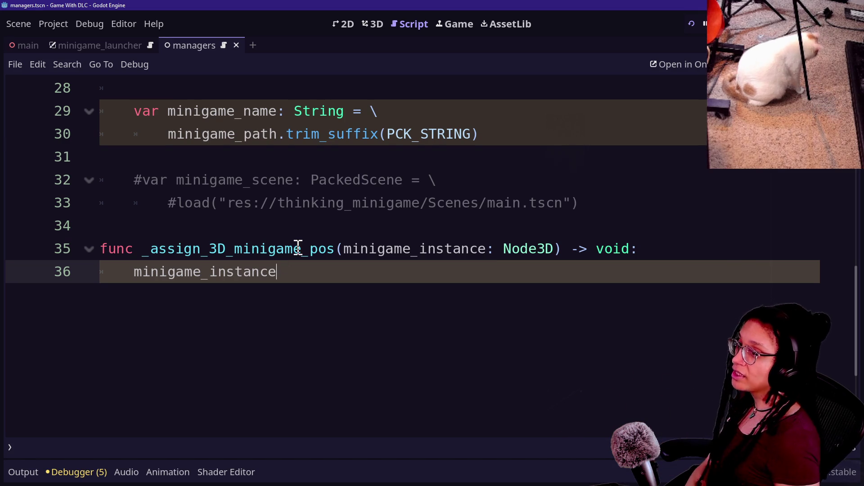
pyautogui.hotkey('ctrl', 'shift', 'F11')
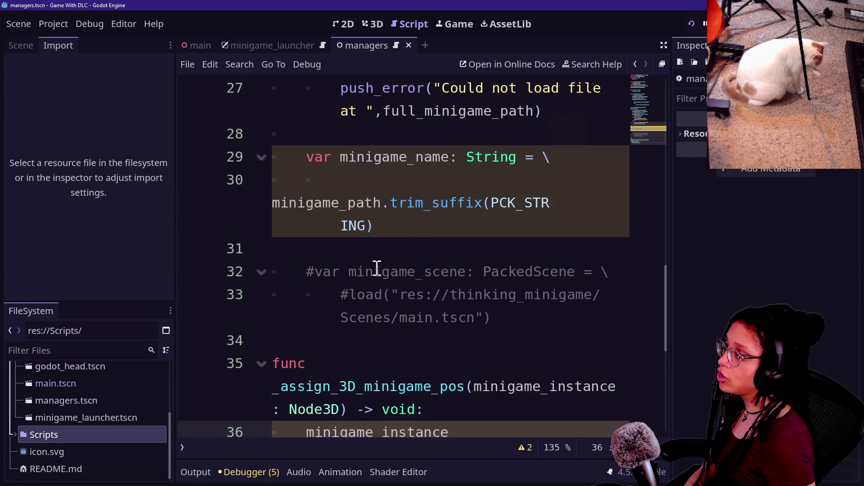
# Switch to the 3D view and open godot_head.tscn from the FileSystem dock.
pyautogui.click(367, 25)
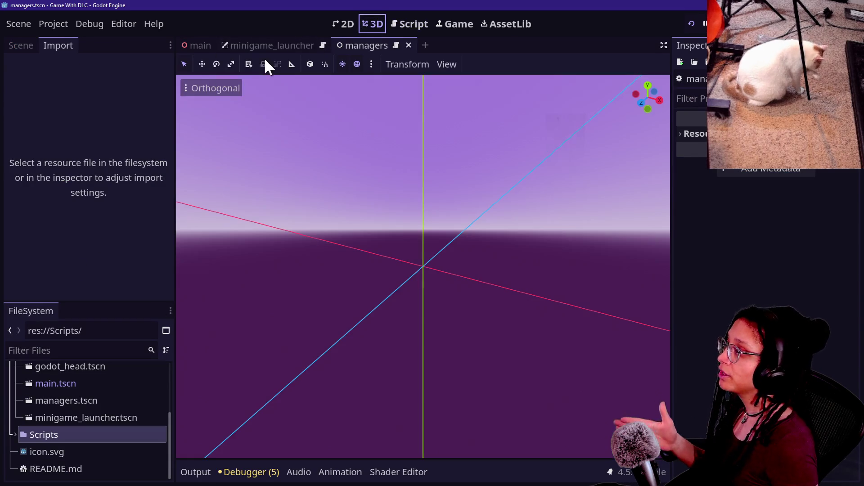
pyautogui.scroll(3, 95, 418)
pyautogui.click(91, 407)
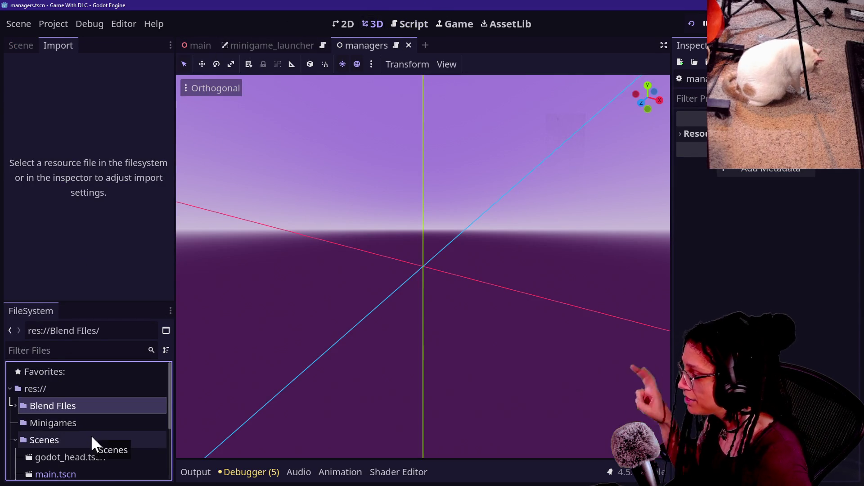
pyautogui.doubleClick(108, 461)
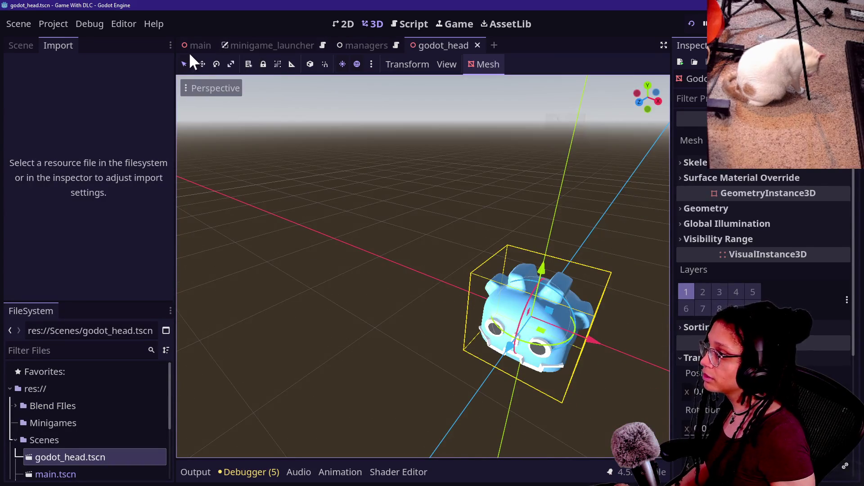
# Return to the main scene, orbit to view the head from the side, and show its node tree.
pyautogui.click(191, 47)
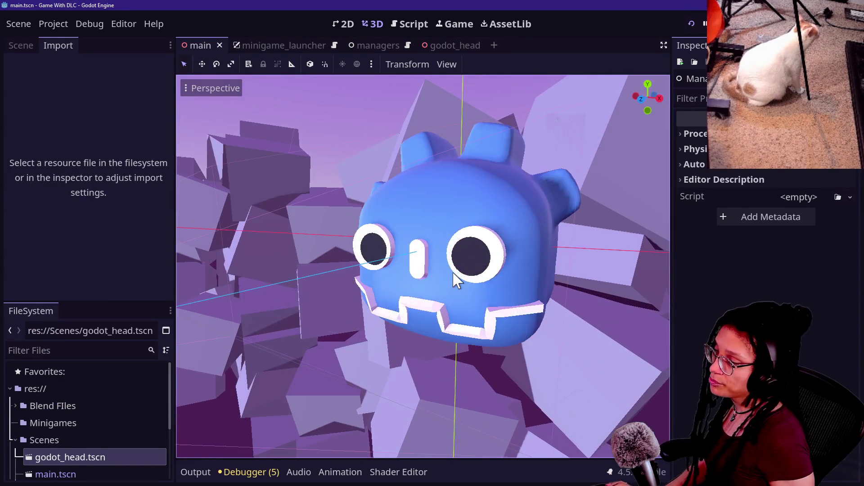
pyautogui.moveTo(440, 276)
pyautogui.mouseDown()
pyautogui.moveTo(370, 275)
pyautogui.moveTo(199, 299)
pyautogui.mouseUp()
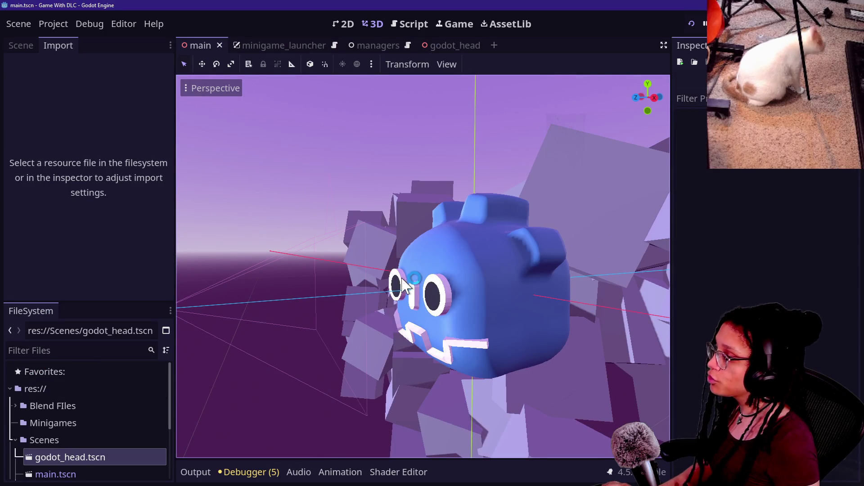
pyautogui.click(20, 45)
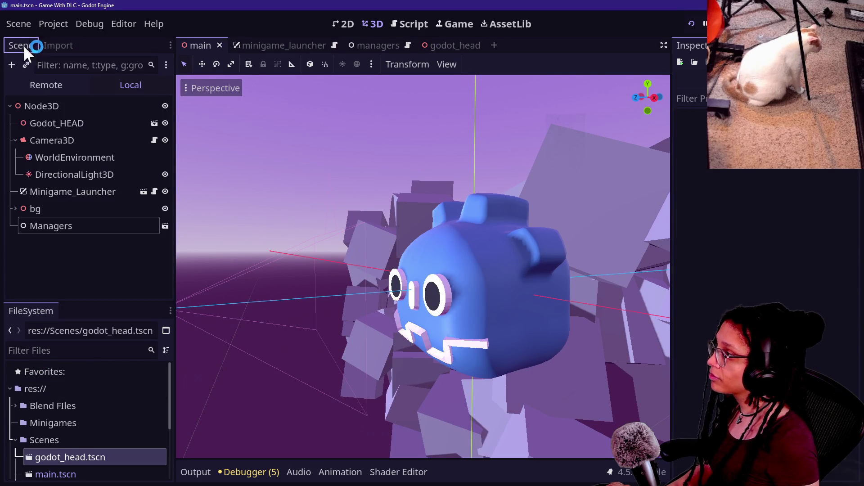
pyautogui.click(58, 105)
pyautogui.rightClick(58, 104)
pyautogui.click(82, 113)
pyautogui.write('marker3')
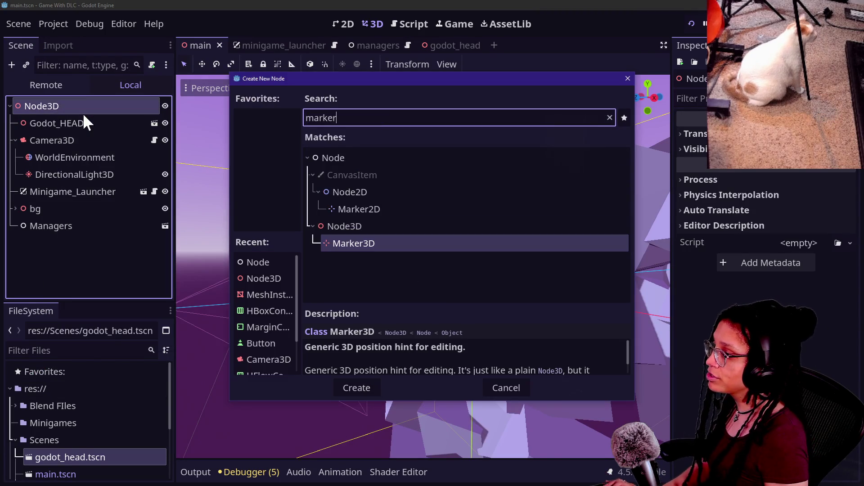
pyautogui.press('Return')
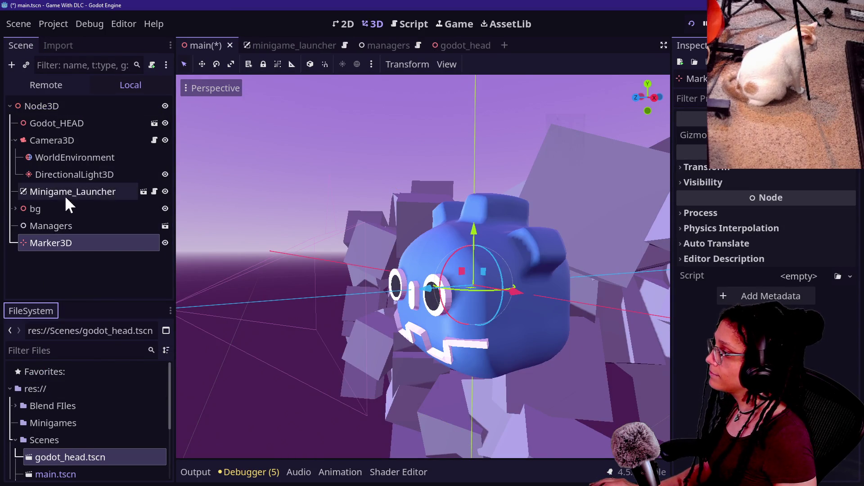
pyautogui.click(70, 221)
pyautogui.click(98, 237)
pyautogui.press('Delete')
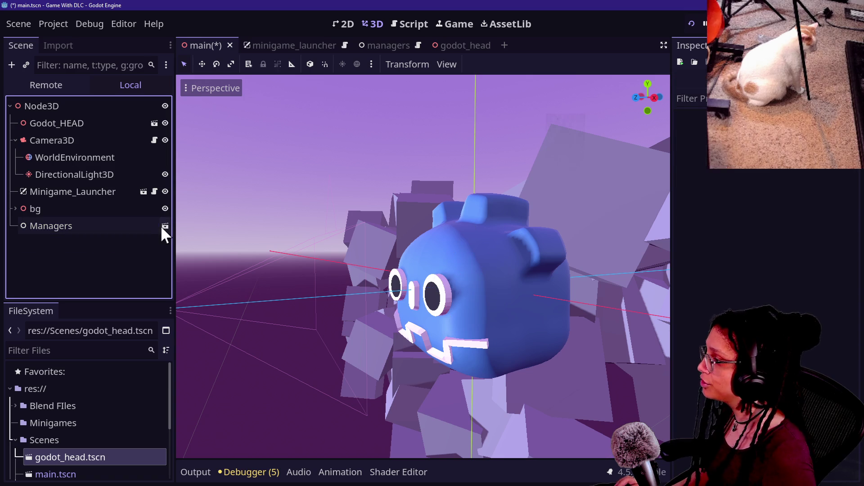
pyautogui.click(164, 227)
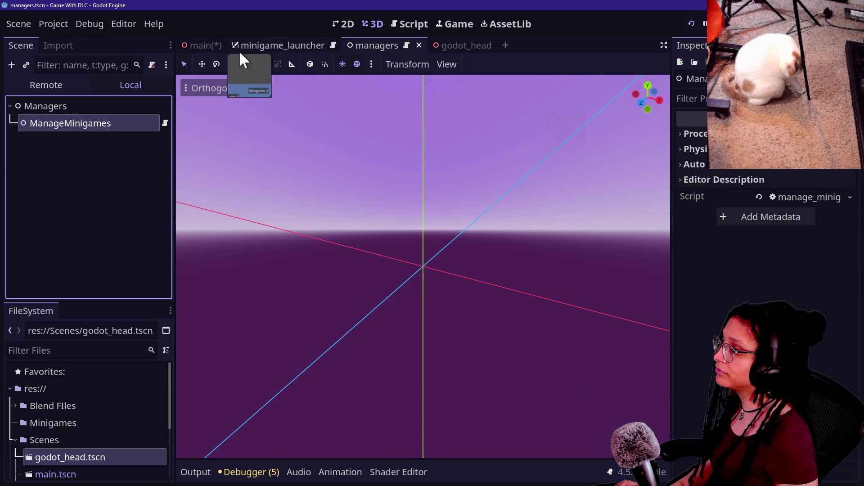
pyautogui.click(196, 44)
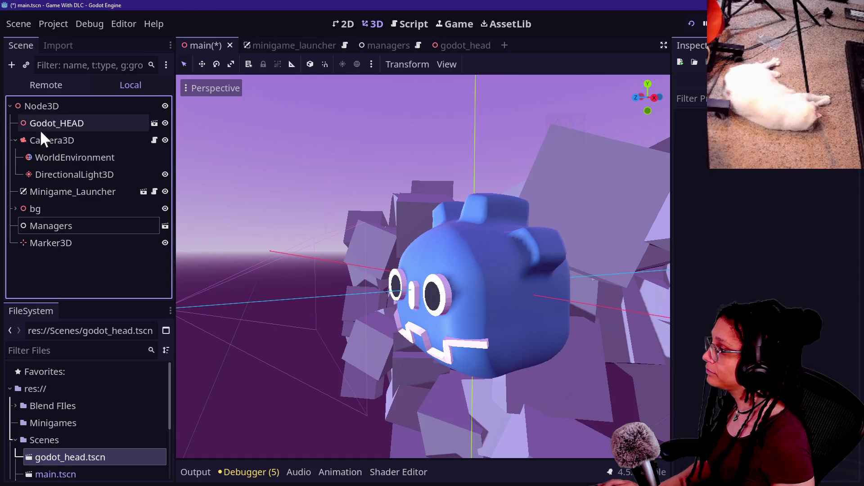
pyautogui.rightClick(50, 107)
pyautogui.click(79, 119)
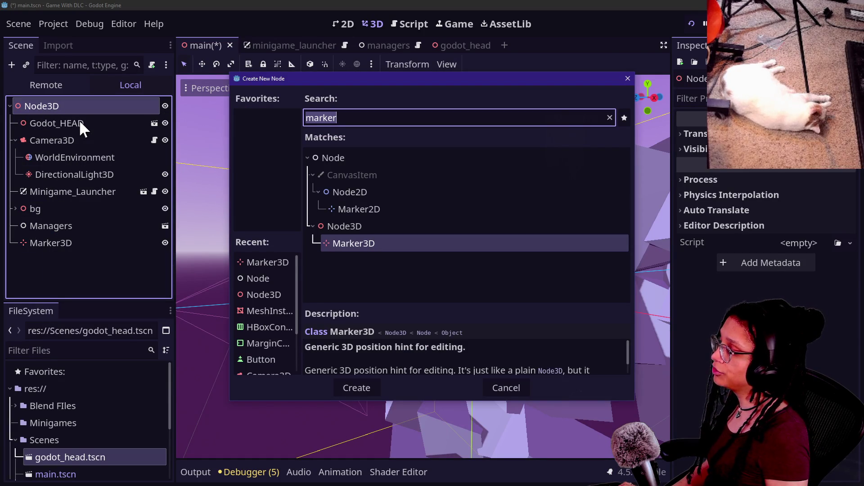
pyautogui.write('MinigameM')
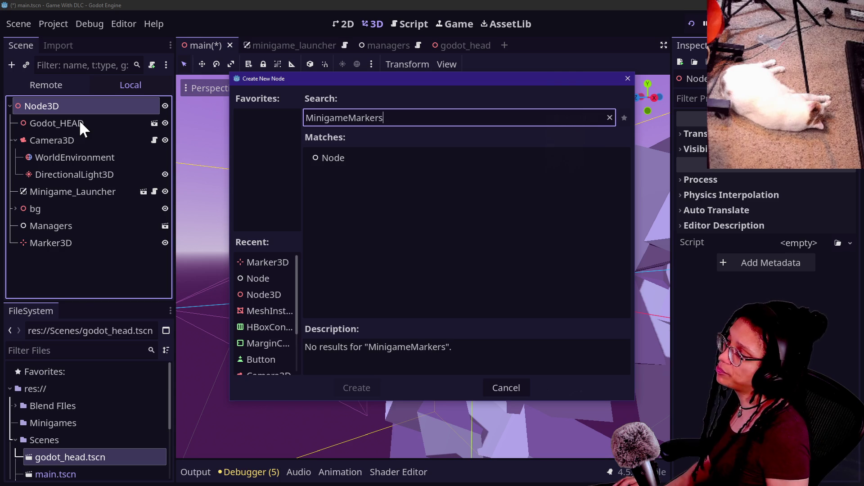
pyautogui.hotkey('ctrl', 'a')
pyautogui.press('BackSpace')
pyautogui.write('Node3D')
pyautogui.press('Return')
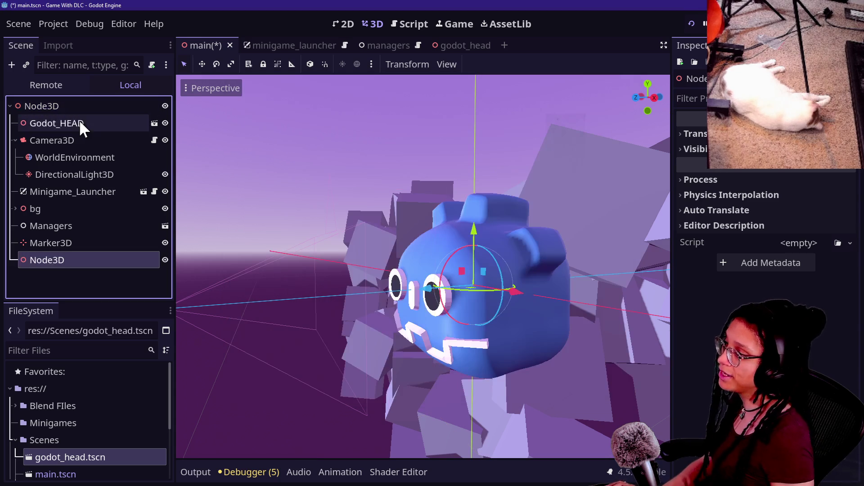
pyautogui.doubleClick(58, 261)
pyautogui.write('MinigameMarkers')
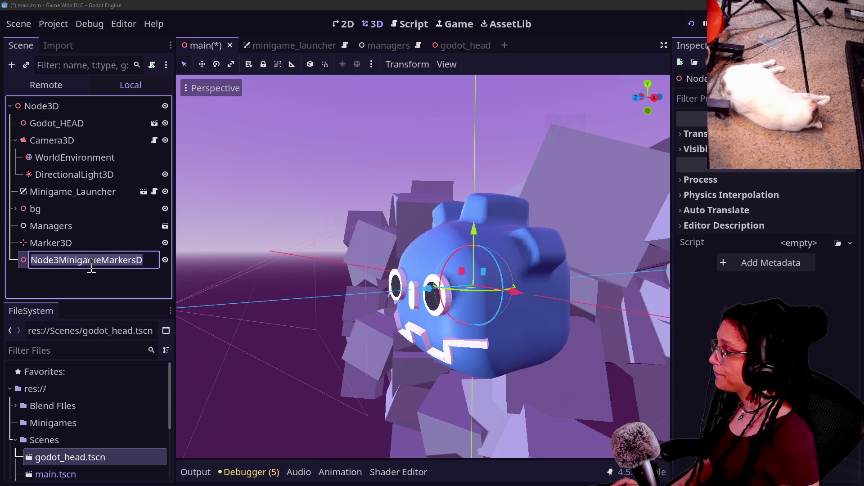
pyautogui.press('Return')
pyautogui.moveTo(63, 245); pyautogui.dragTo(68, 261)
pyautogui.click(62, 243)
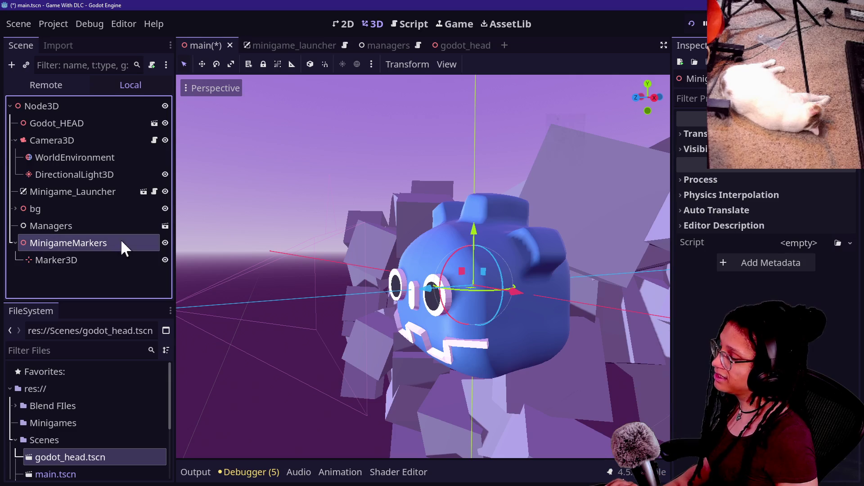
pyautogui.moveTo(534, 304); pyautogui.dragTo(588, 333)
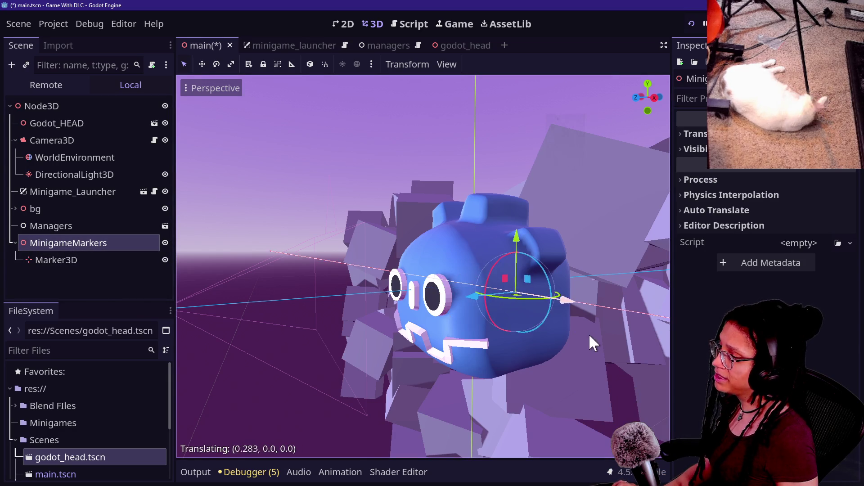
pyautogui.press('Escape')
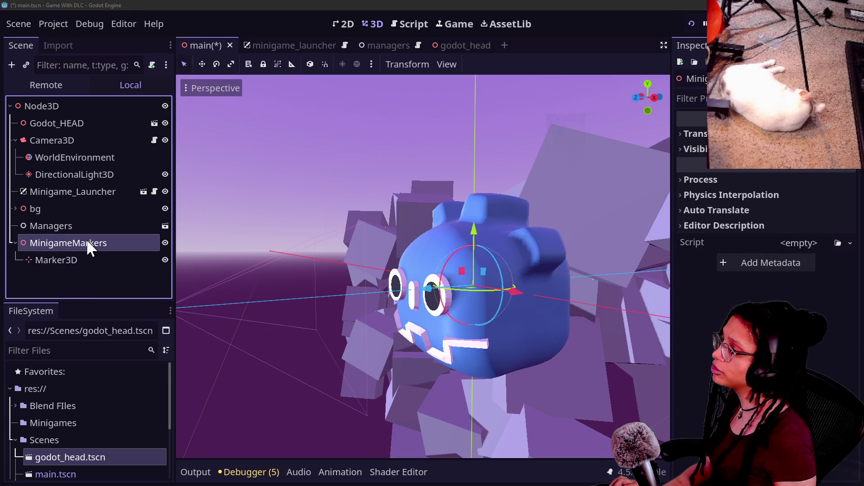
pyautogui.press('Delete')
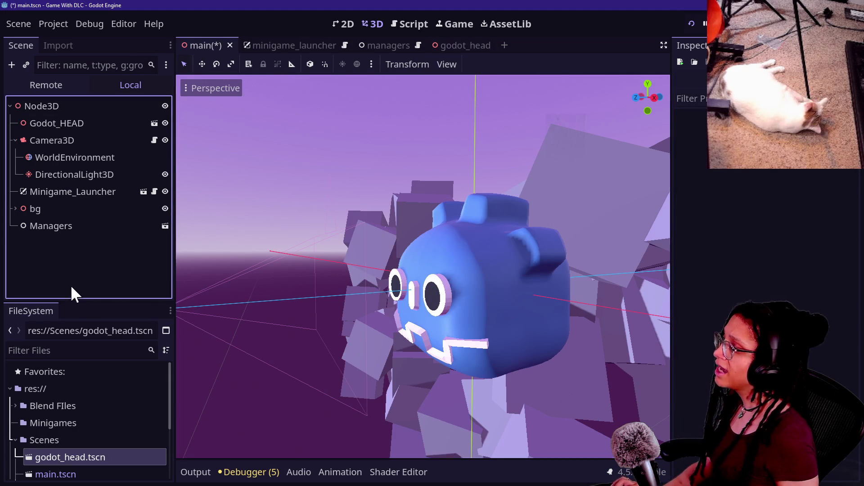
# Save main.tscn, then expand and collapse bg and Camera3D in the Scene dock.
pyautogui.hotkey('ctrl', 's')
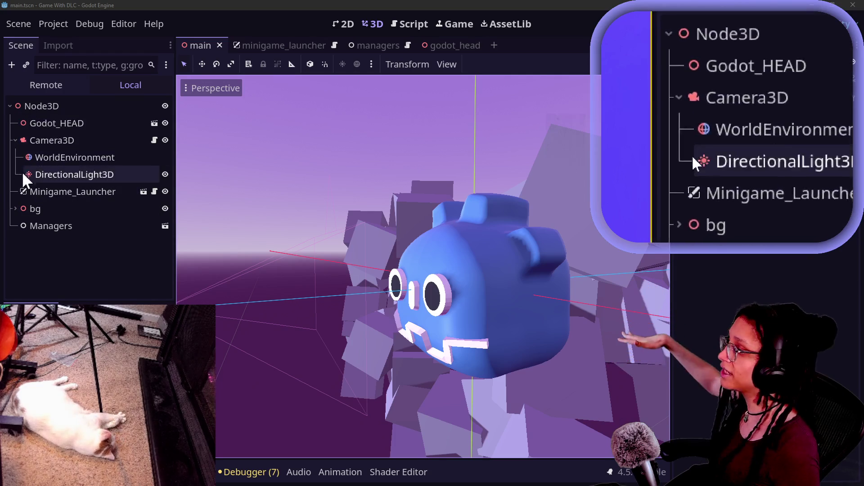
pyautogui.click(15, 208)
pyautogui.click(15, 208)
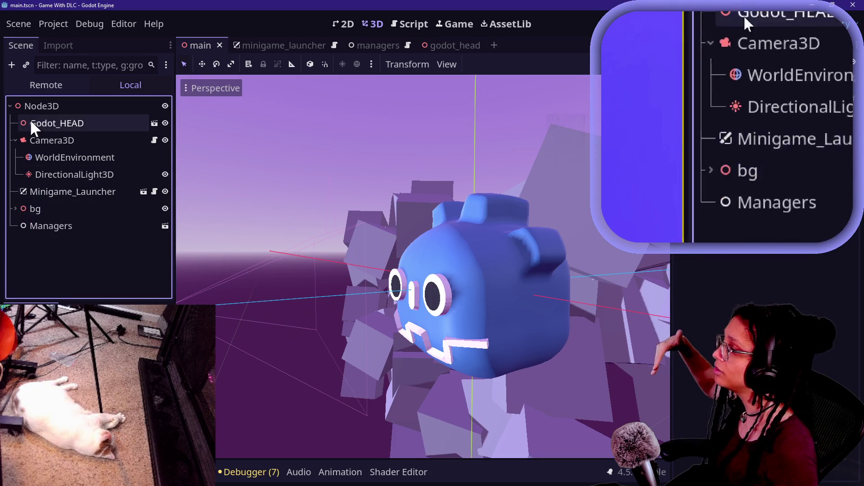
pyautogui.click(13, 119)
pyautogui.click(15, 140)
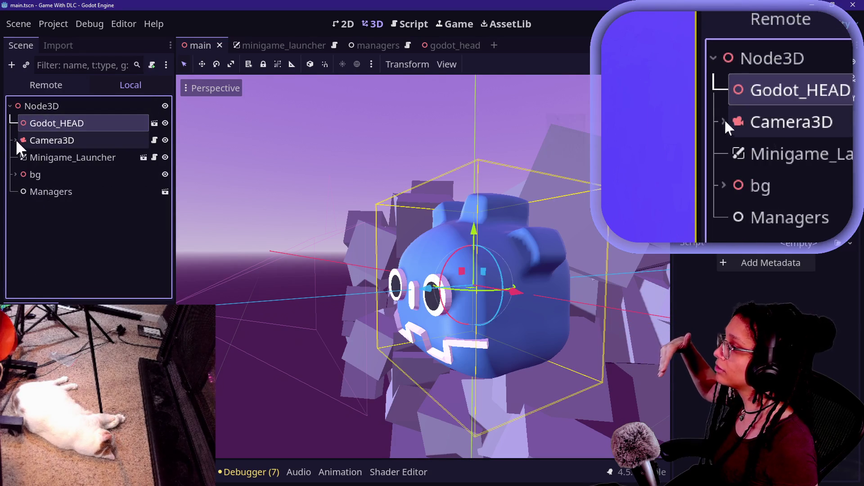
pyautogui.rightClick(36, 174)
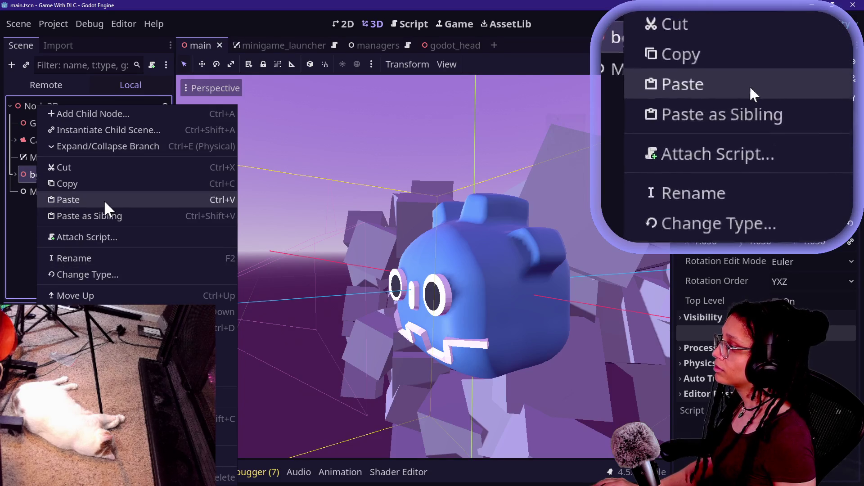
# Save the bg branch as bg.tscn, then open the godot_head scene from Godot_HEAD.
pyautogui.click(108, 403)
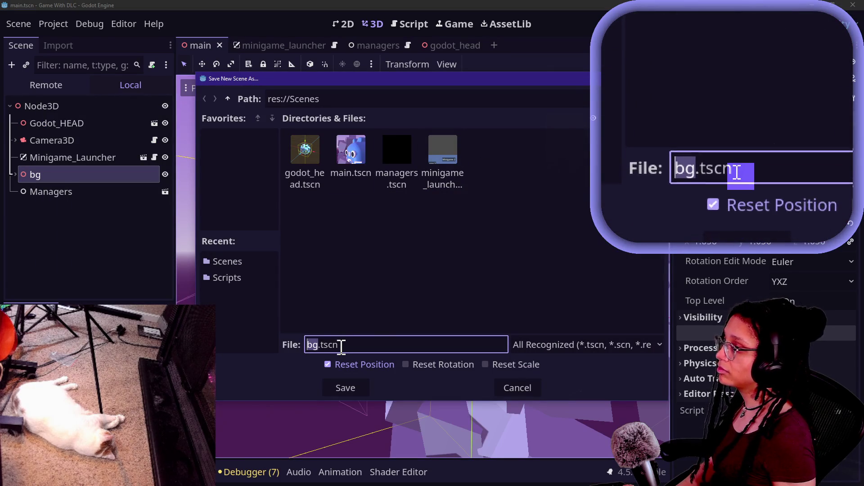
pyautogui.press('Return')
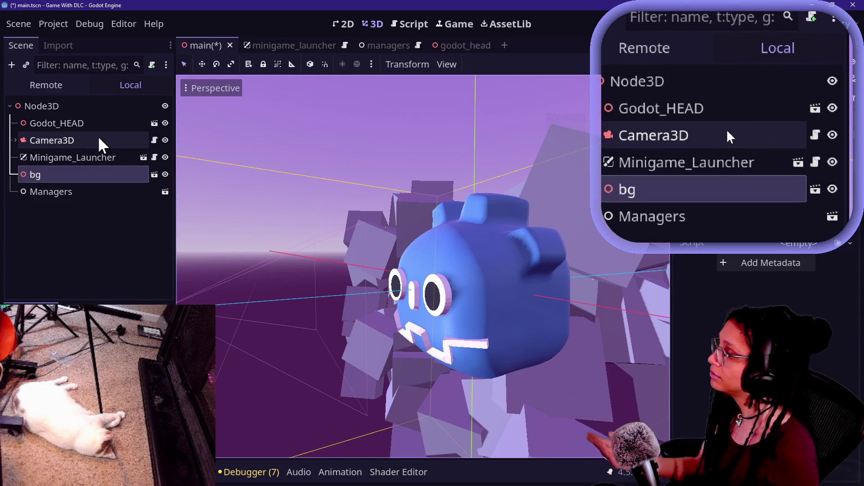
pyautogui.click(15, 139)
pyautogui.doubleClick(14, 139)
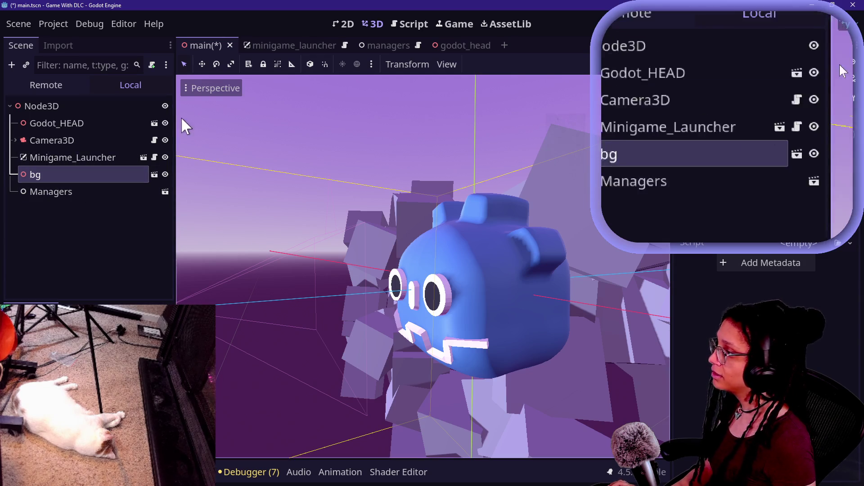
pyautogui.click(154, 124)
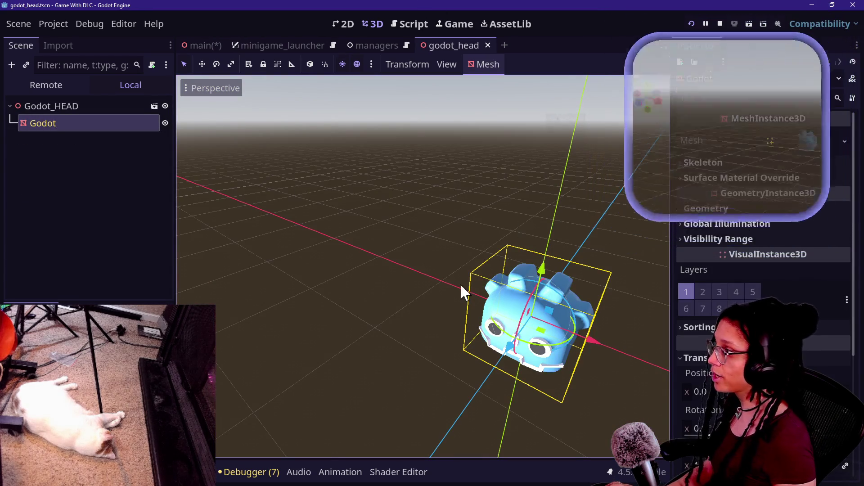
# Add a Node3D child to Godot_HEAD and rename it MinigameMarkers.
pyautogui.scroll(5, 434, 193)
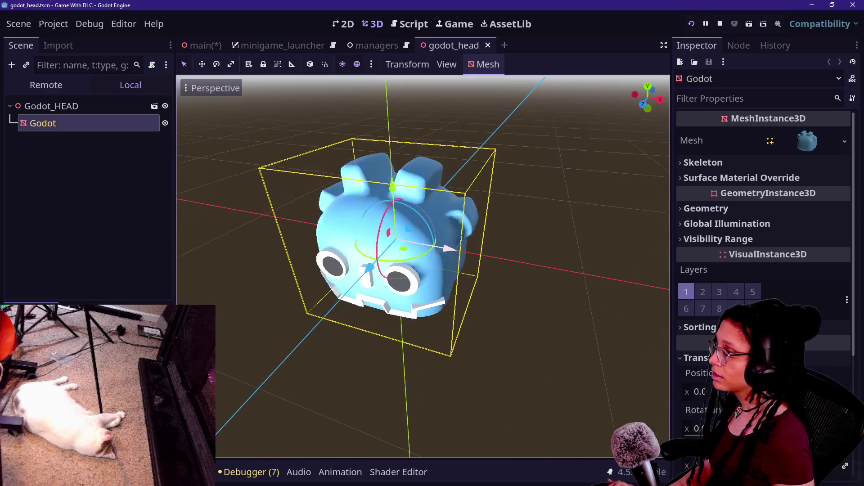
pyautogui.rightClick(94, 104)
pyautogui.click(106, 109)
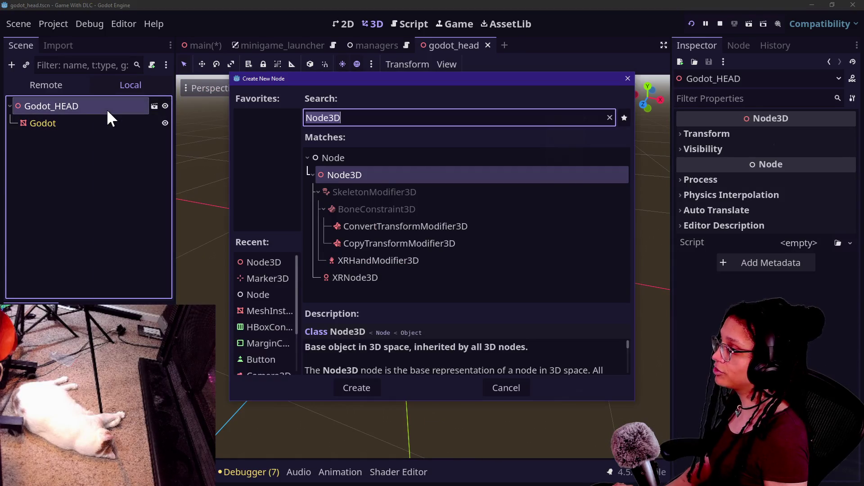
pyautogui.press('Return')
pyautogui.doubleClick(85, 140)
pyautogui.write('MinigameMarkers')
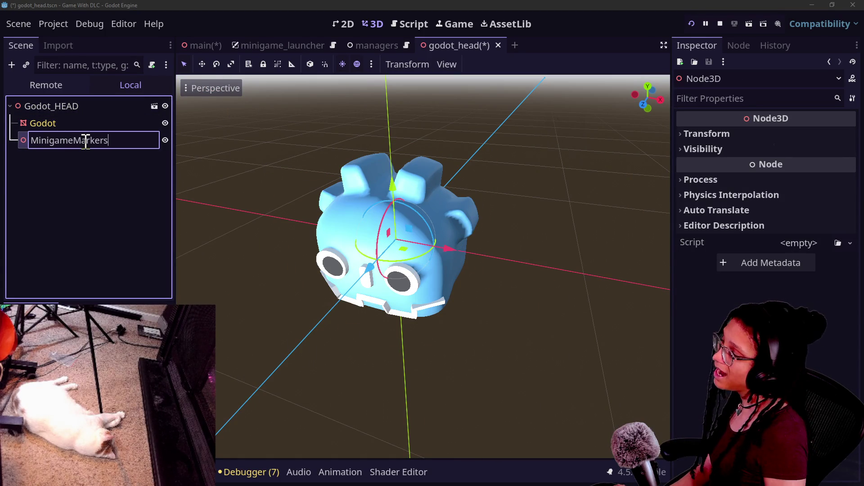
pyautogui.press('Return')
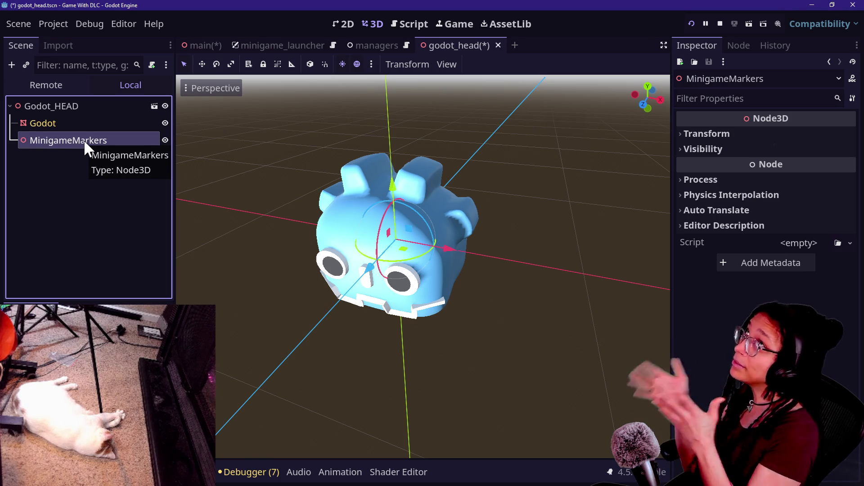
pyautogui.doubleClick(84, 139)
pyautogui.press('Escape')
# Add a Marker3D under MinigameMarkers and drag it toward the head's upper right.
pyautogui.rightClick(51, 170)
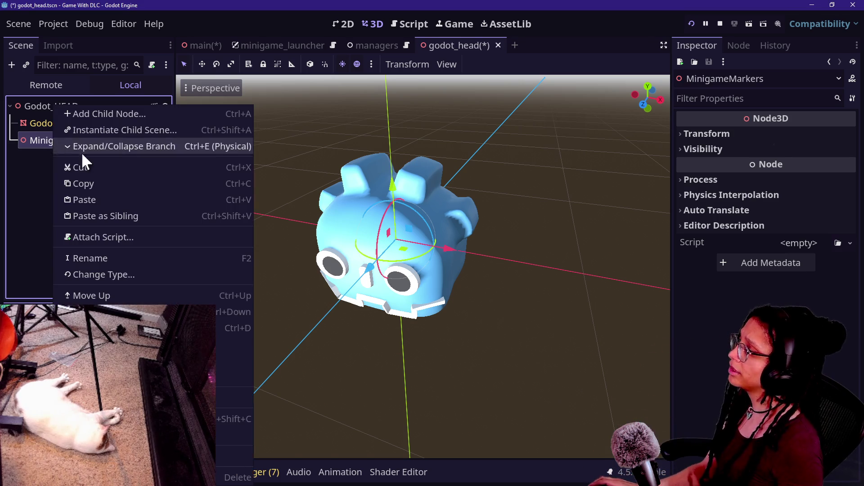
pyautogui.press('Escape')
pyautogui.hotkey('ctrl', 'a')
pyautogui.write('mar')
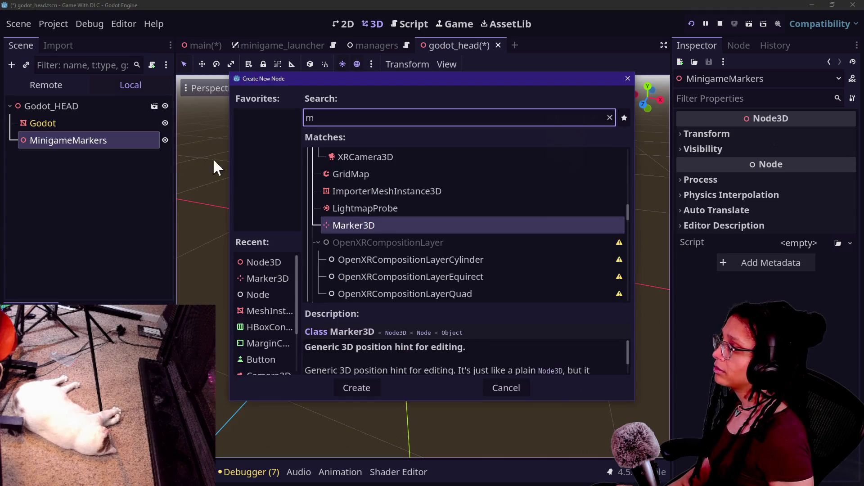
pyautogui.press('Return')
pyautogui.moveTo(400, 212)
pyautogui.mouseDown()
pyautogui.moveTo(444, 250)
pyautogui.moveTo(541, 268)
pyautogui.moveTo(498, 229)
pyautogui.moveTo(486, 153)
pyautogui.moveTo(522, 193)
pyautogui.moveTo(503, 211)
pyautogui.moveTo(490, 209)
pyautogui.mouseUp()
pyautogui.scroll(6, 495, 208)
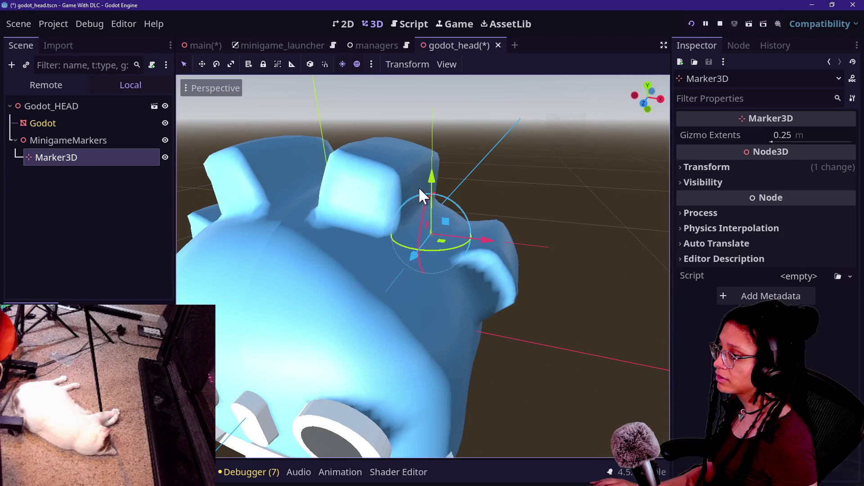
pyautogui.moveTo(488, 239); pyautogui.dragTo(501, 242)
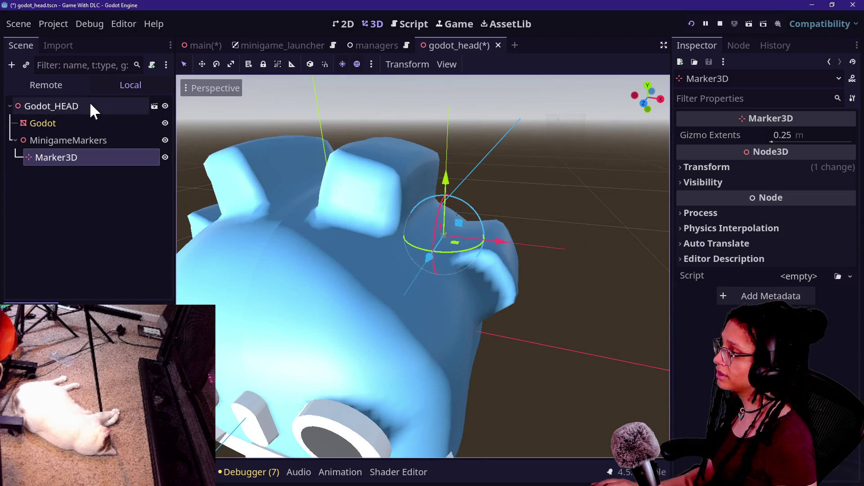
# Give the Marker3D a MeshInstance3D child and move the marker further up and right.
pyautogui.rightClick(90, 102)
pyautogui.click(112, 115)
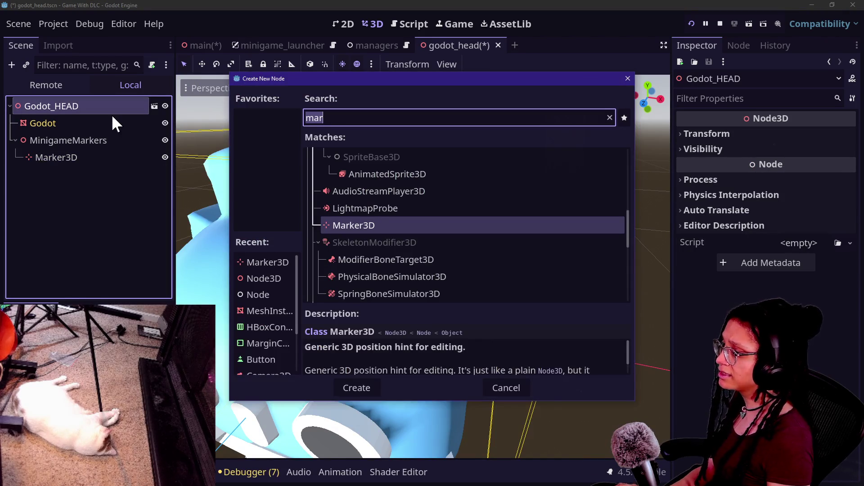
pyautogui.press('Escape')
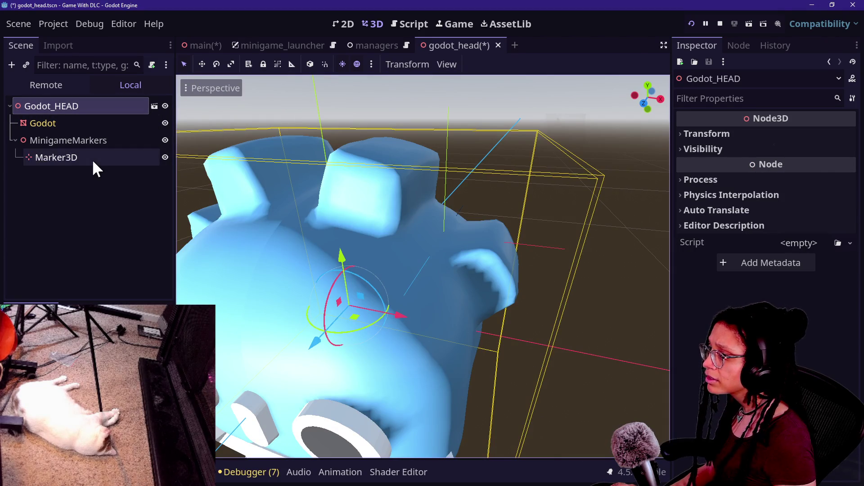
pyautogui.click(92, 159)
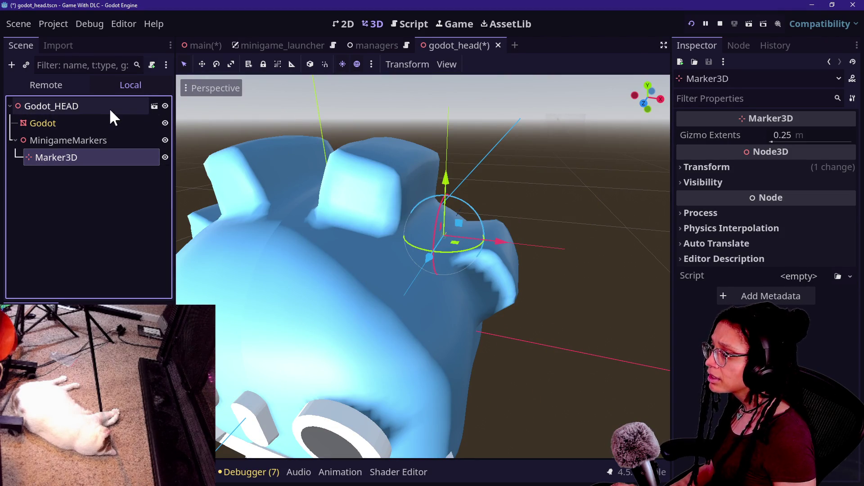
pyautogui.click(102, 227)
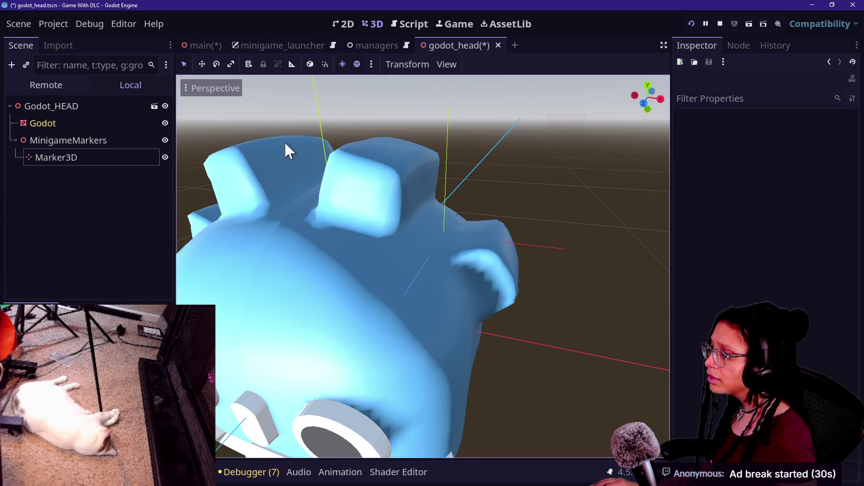
pyautogui.click(110, 142)
pyautogui.click(97, 158)
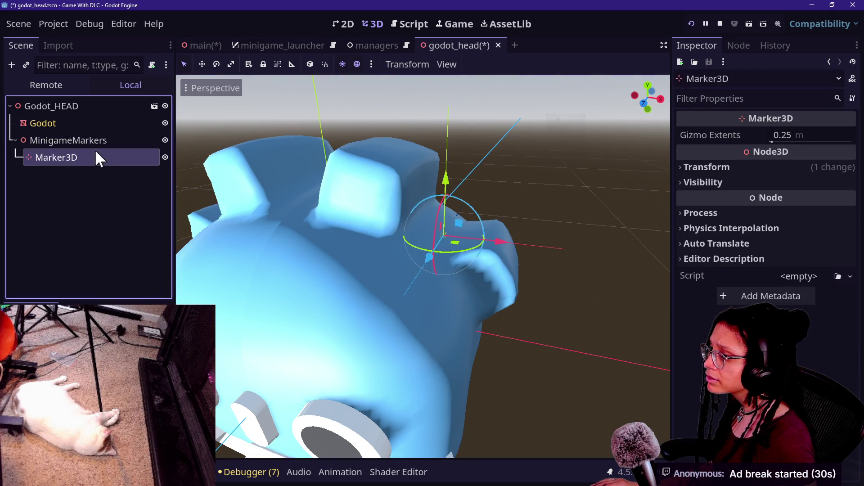
pyautogui.hotkey('ctrl', 'v')
pyautogui.click(97, 157)
pyautogui.moveTo(388, 306)
pyautogui.mouseDown()
pyautogui.moveTo(501, 333)
pyautogui.moveTo(478, 282)
pyautogui.moveTo(473, 158)
pyautogui.mouseUp()
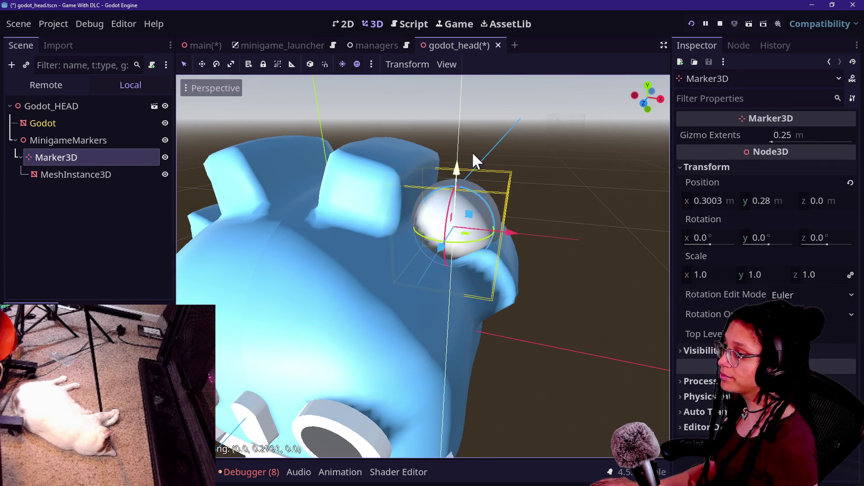
# Set the MeshInstance3D sphere to radius 0.05 m and height 0.1 m.
pyautogui.click(101, 176)
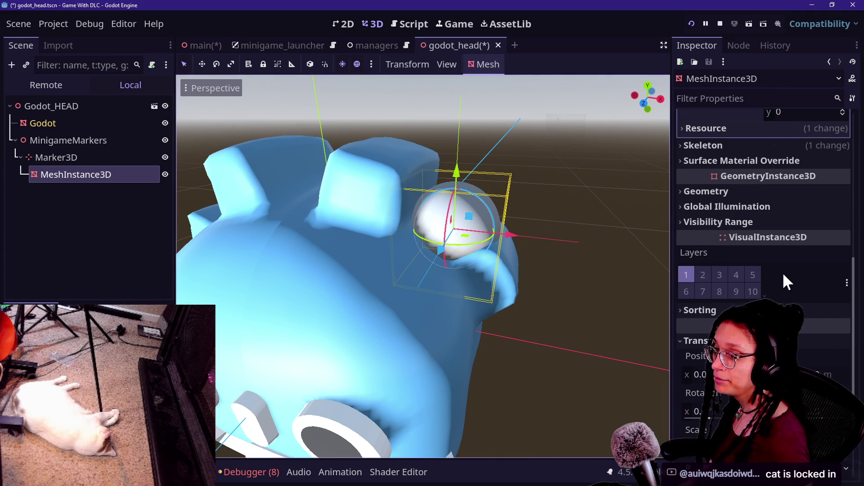
pyautogui.scroll(10, 780, 203)
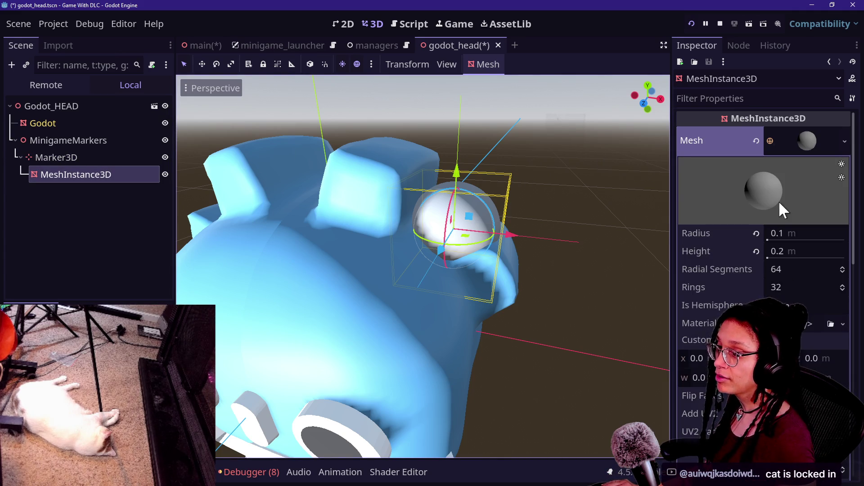
pyautogui.click(796, 233)
pyautogui.write('0')
pyautogui.press('BackSpace')
pyautogui.press('BackSpace')
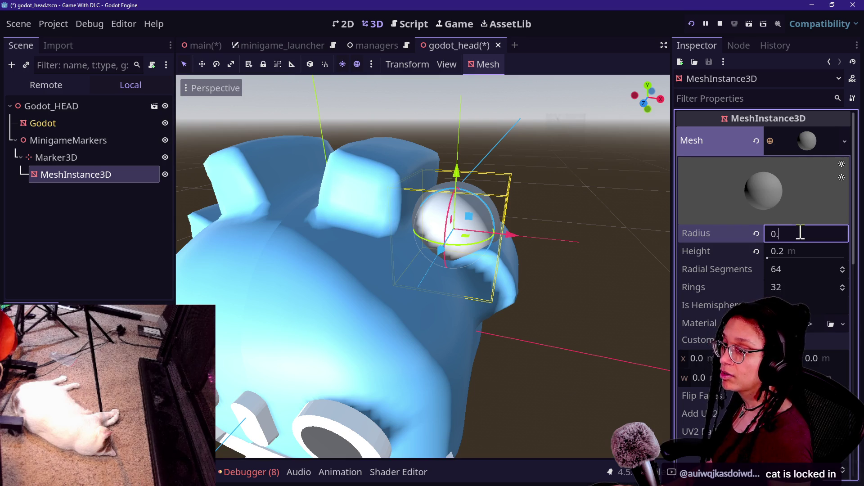
pyautogui.write('05')
pyautogui.press('Return')
pyautogui.click(800, 251)
pyautogui.press('BackSpace')
pyautogui.write('1')
pyautogui.press('Return')
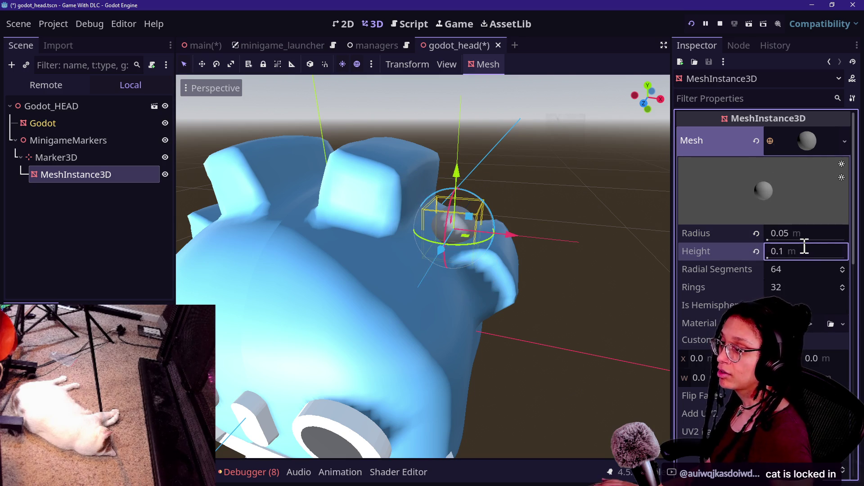
# Lower the sphere and move it forward along Z.
pyautogui.moveTo(448, 174); pyautogui.dragTo(451, 188)
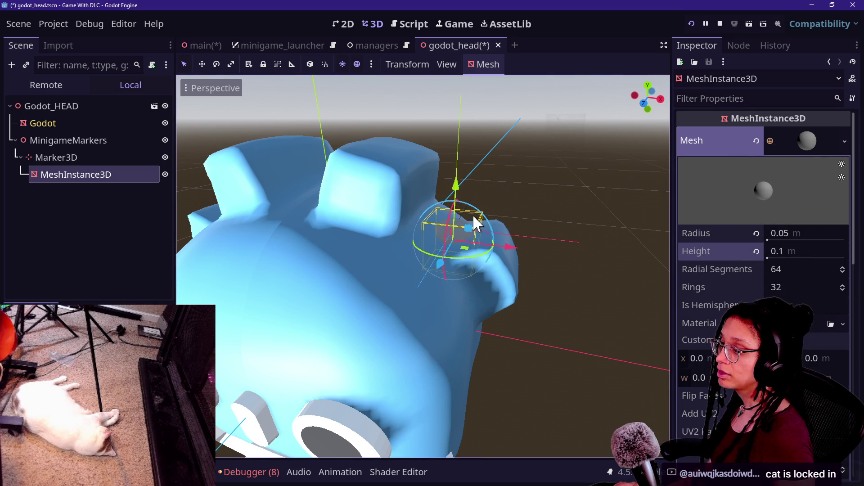
pyautogui.moveTo(441, 270)
pyautogui.mouseDown()
pyautogui.moveTo(372, 355)
pyautogui.moveTo(380, 344)
pyautogui.mouseUp()
pyautogui.moveTo(423, 247)
pyautogui.mouseDown()
pyautogui.moveTo(427, 227)
pyautogui.moveTo(437, 290)
pyautogui.mouseUp()
# Raise the sphere slightly and save the godot_head scene.
pyautogui.scroll(-8, 448, 266)
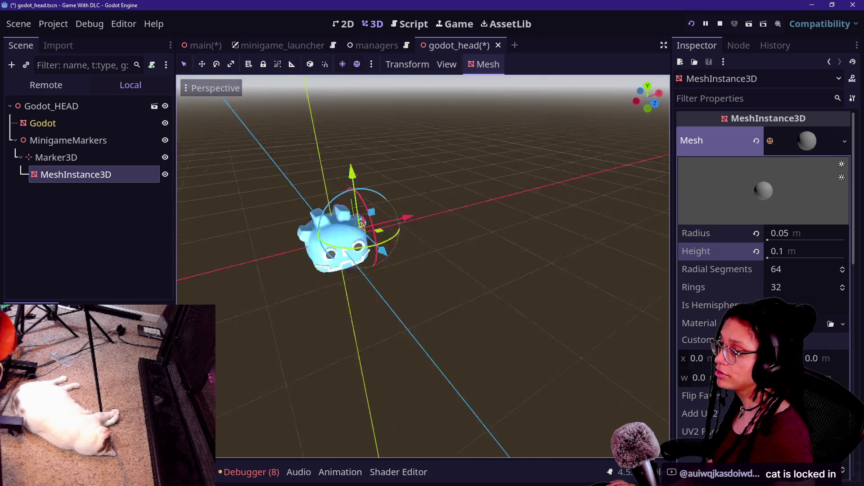
pyautogui.scroll(5, 447, 266)
pyautogui.scroll(5, 446, 206)
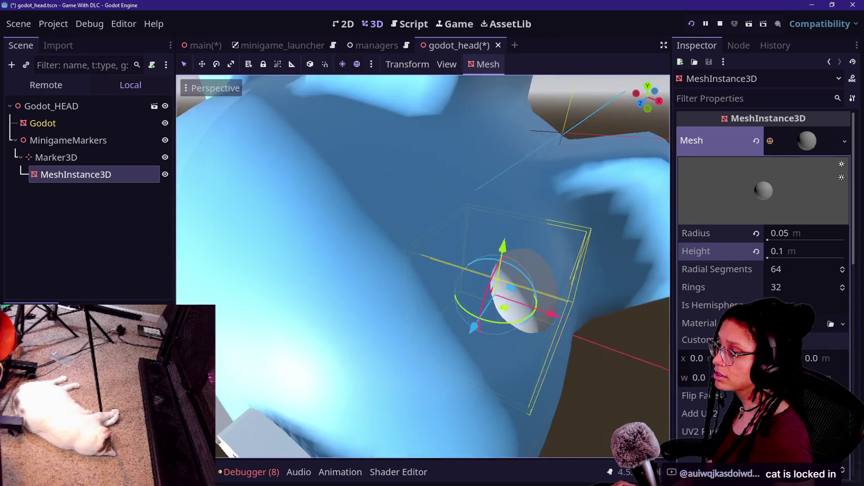
pyautogui.scroll(-6, 445, 206)
pyautogui.scroll(3, 445, 206)
pyautogui.scroll(5, 446, 206)
pyautogui.scroll(-3, 446, 206)
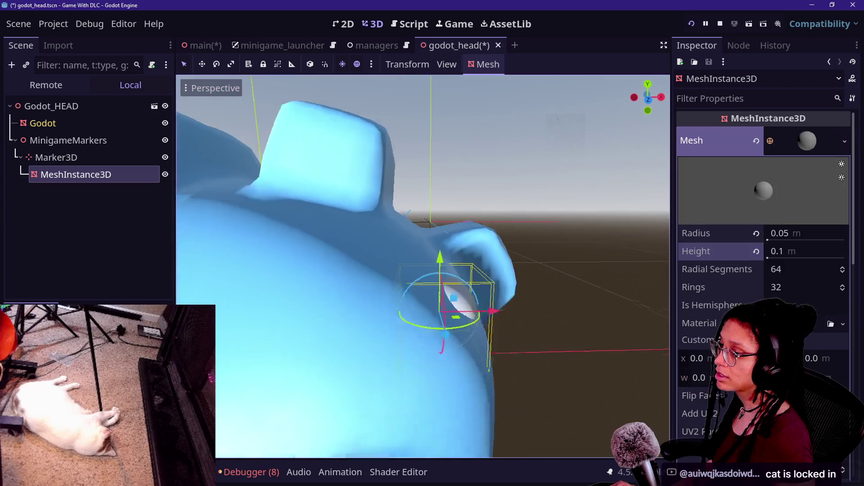
pyautogui.moveTo(438, 269)
pyautogui.mouseDown()
pyautogui.moveTo(435, 223)
pyautogui.moveTo(448, 224)
pyautogui.mouseUp()
pyautogui.scroll(-5, 447, 220)
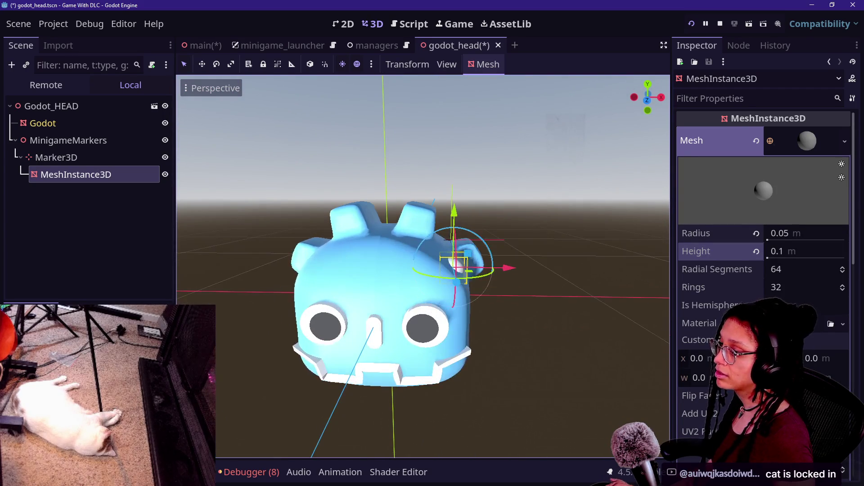
pyautogui.hotkey('ctrl', 's')
# Nudge the sphere along X and Y, then save the scene again.
pyautogui.moveTo(508, 270); pyautogui.dragTo(518, 267)
pyautogui.moveTo(471, 210); pyautogui.dragTo(474, 226)
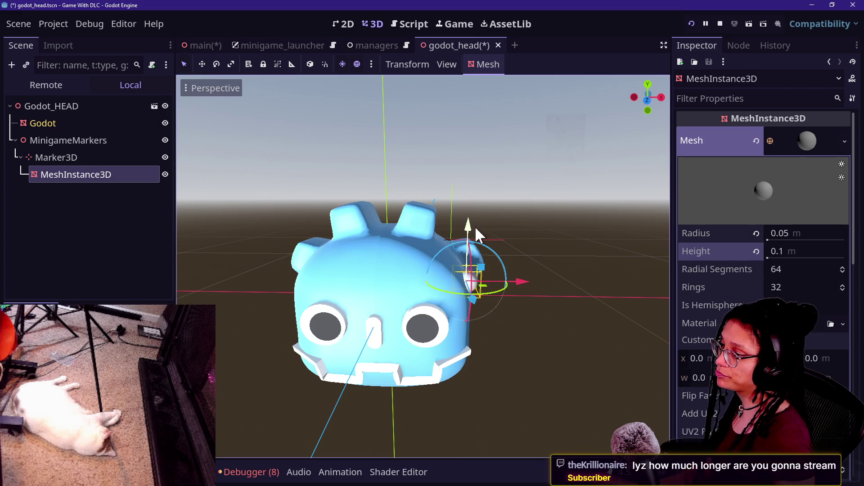
pyautogui.moveTo(526, 283); pyautogui.dragTo(520, 282)
pyautogui.hotkey('ctrl', 's')
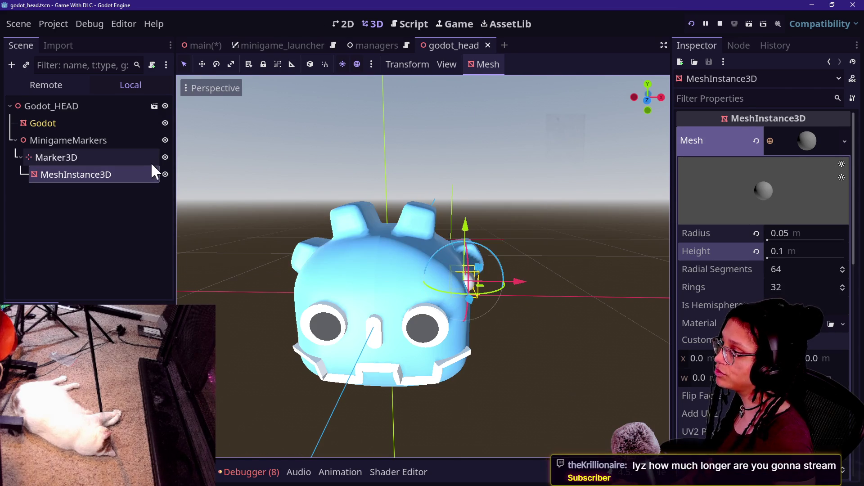
# Hide the sphere mesh and return to the script editor.
pyautogui.click(165, 174)
pyautogui.click(104, 231)
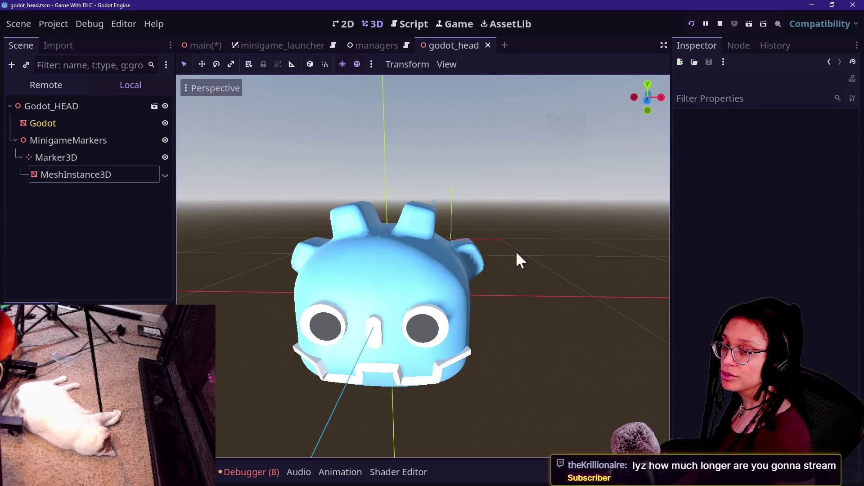
pyautogui.click(72, 276)
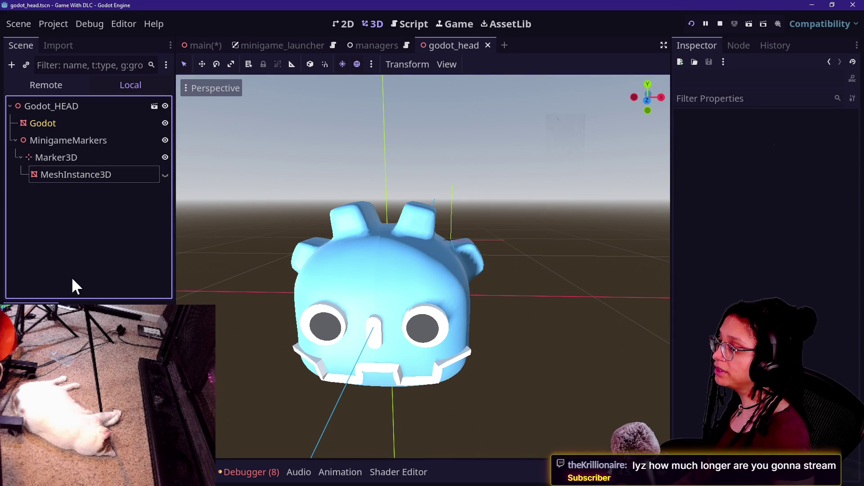
pyautogui.click(84, 180)
pyautogui.click(85, 203)
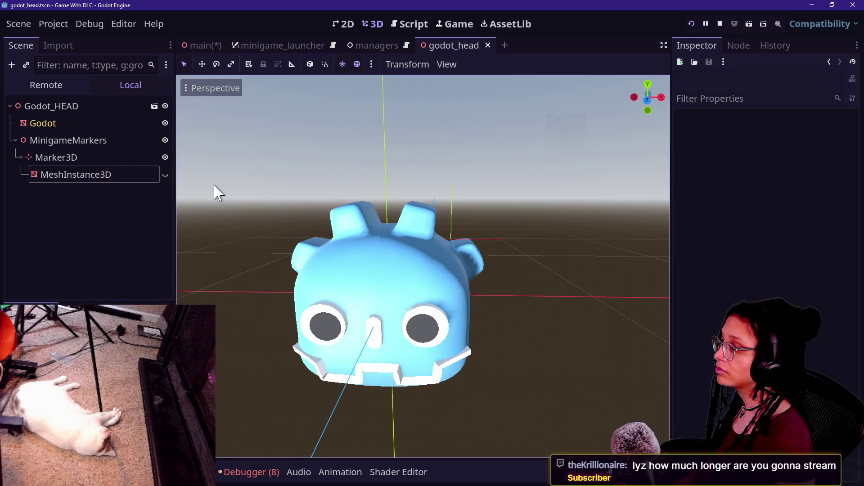
pyautogui.click(415, 19)
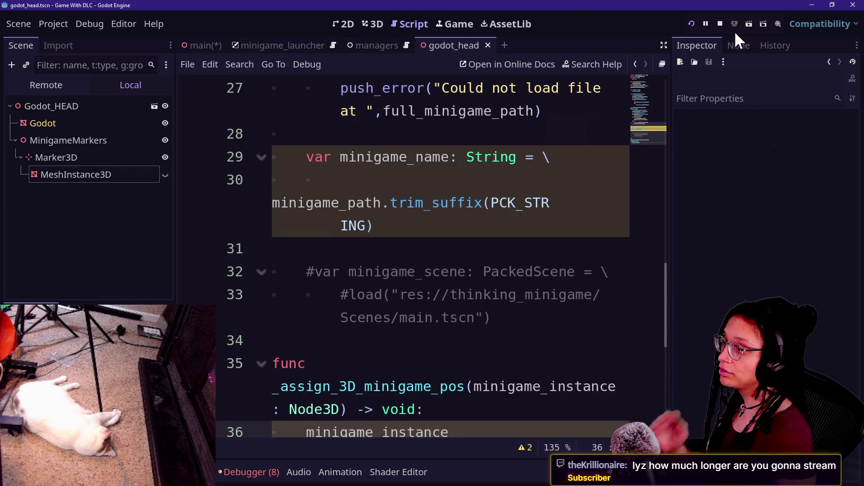
# Put the managers script into distraction-free mode at line 28 and scroll up a few lines.
pyautogui.click(506, 140)
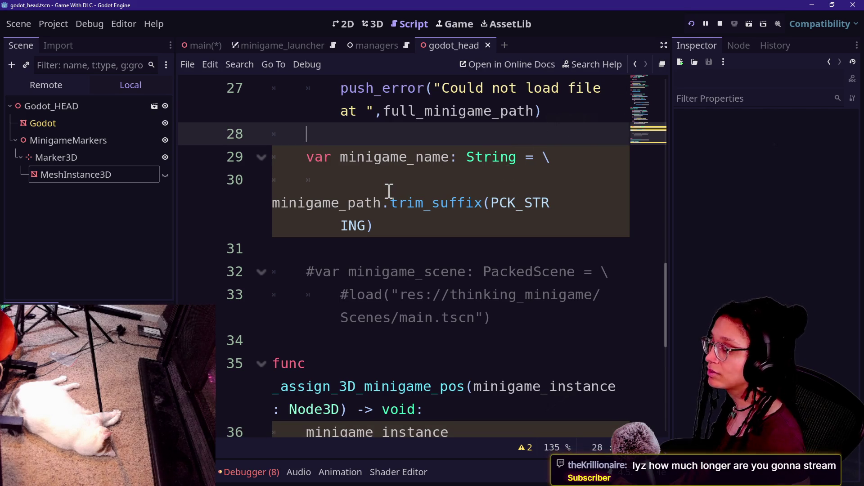
pyautogui.hotkey('ctrl', 'shift', 'F11')
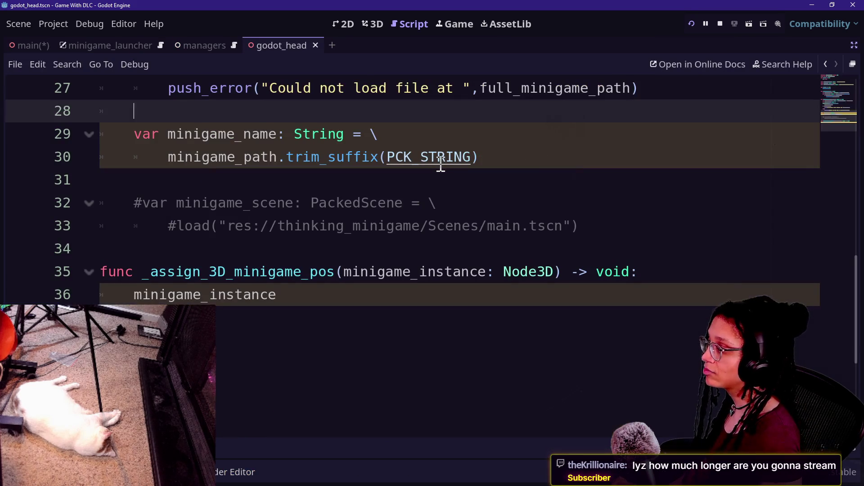
pyautogui.scroll(2, 338, 247)
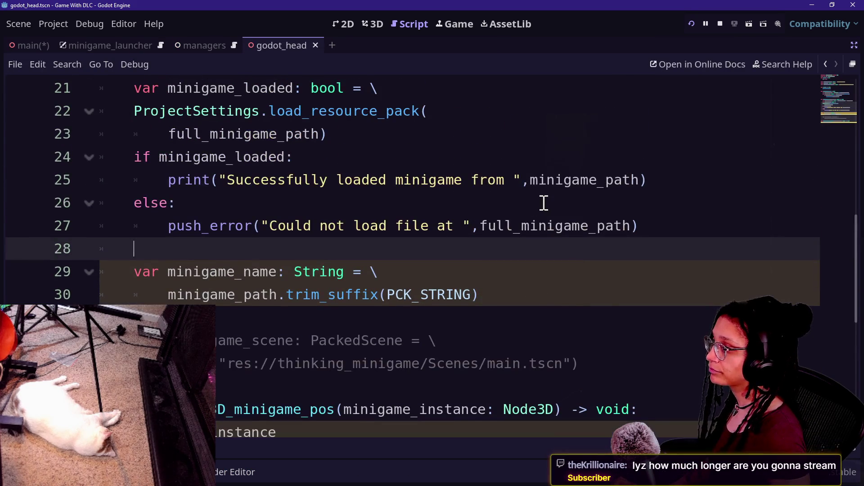
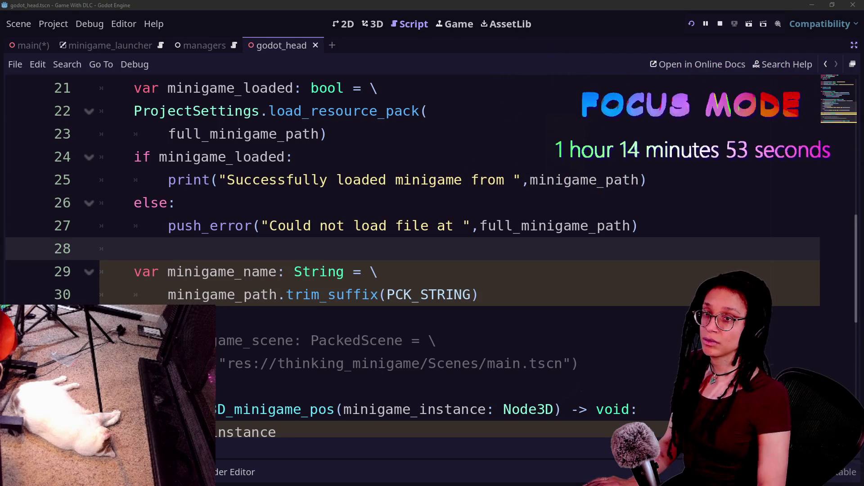
# Look over lines 29–36 of the minigame loader script, around the commented PackedScene line.
pyautogui.press('Up')
pyautogui.press('Up')
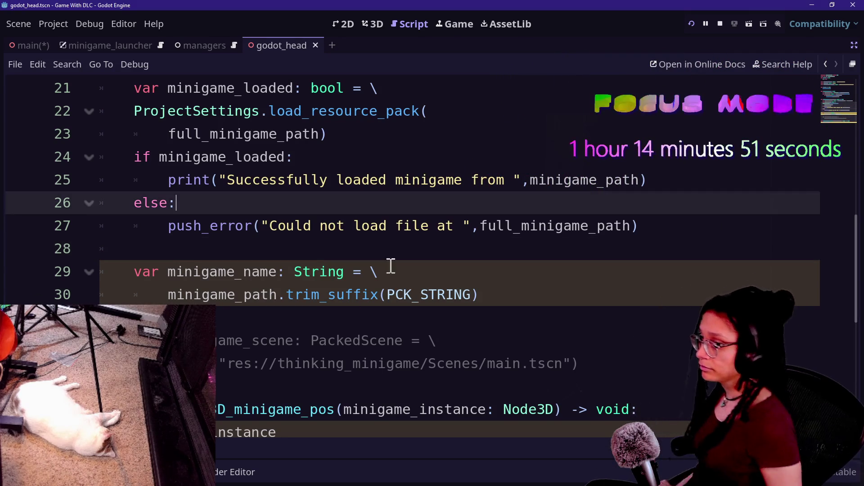
pyautogui.click(347, 340)
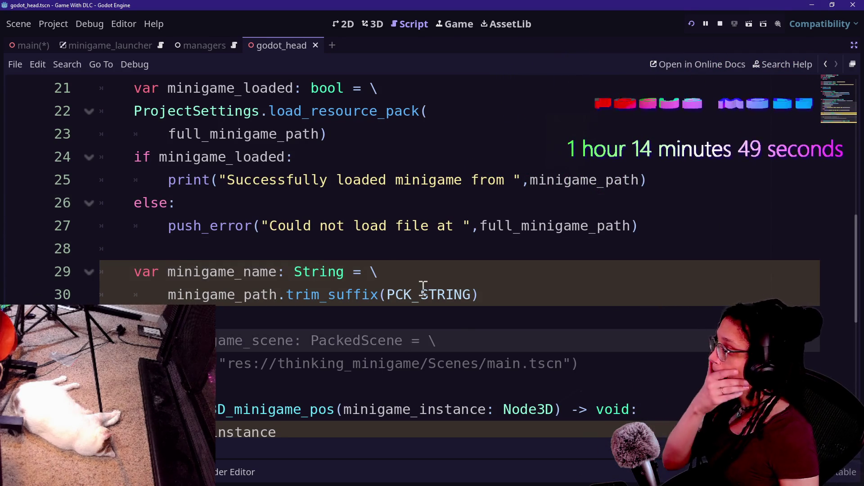
pyautogui.press('Down')
pyautogui.press('Down')
pyautogui.press('Down')
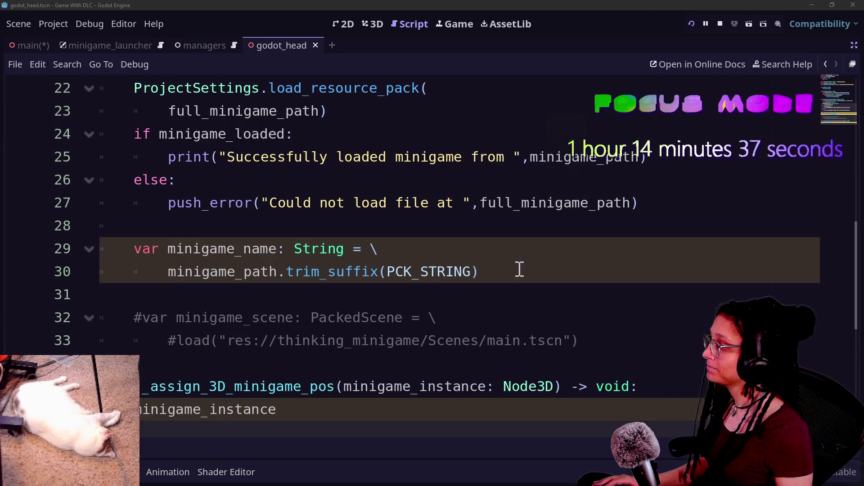
pyautogui.click(511, 293)
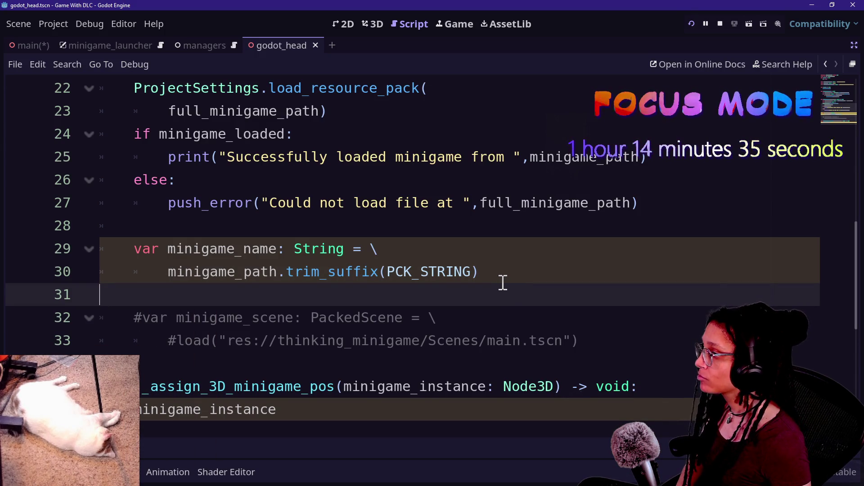
pyautogui.click(490, 259)
pyautogui.scroll(1, 491, 259)
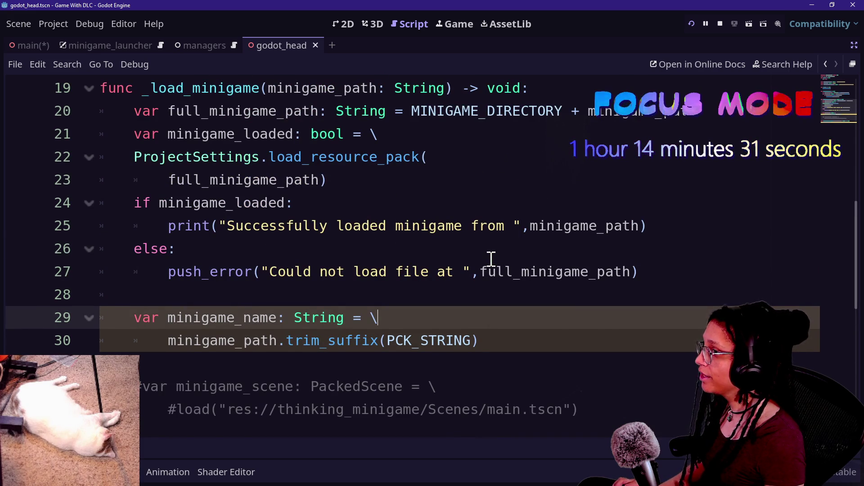
# Show the Godot head in the 3D view with docks restored and Marker3D selected.
pyautogui.click(465, 26)
pyautogui.click(423, 23)
pyautogui.click(447, 24)
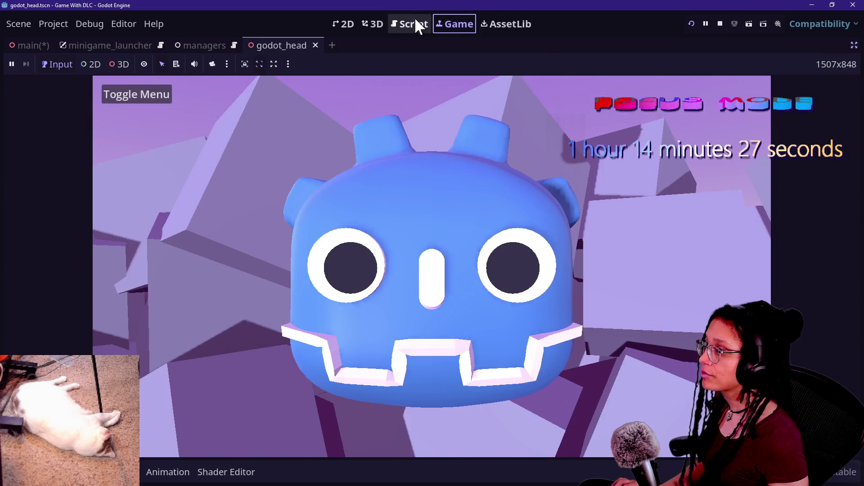
pyautogui.click(413, 24)
pyautogui.click(377, 25)
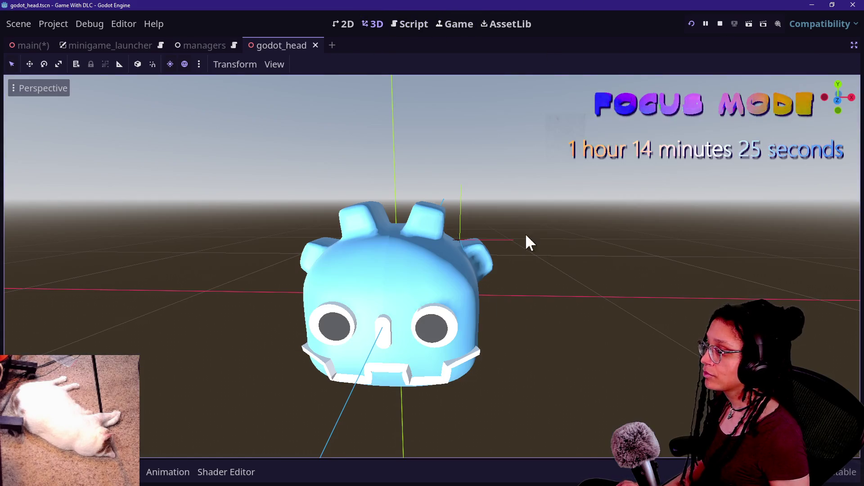
pyautogui.scroll(5, 432, 266)
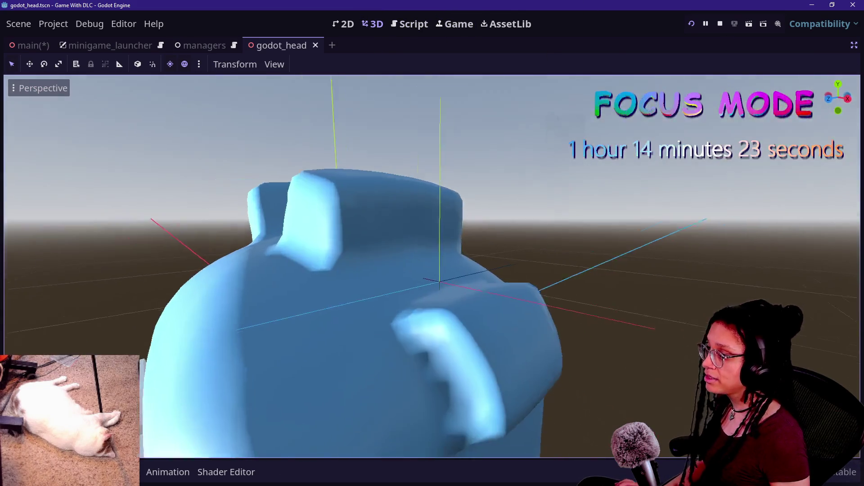
pyautogui.scroll(-5, 432, 266)
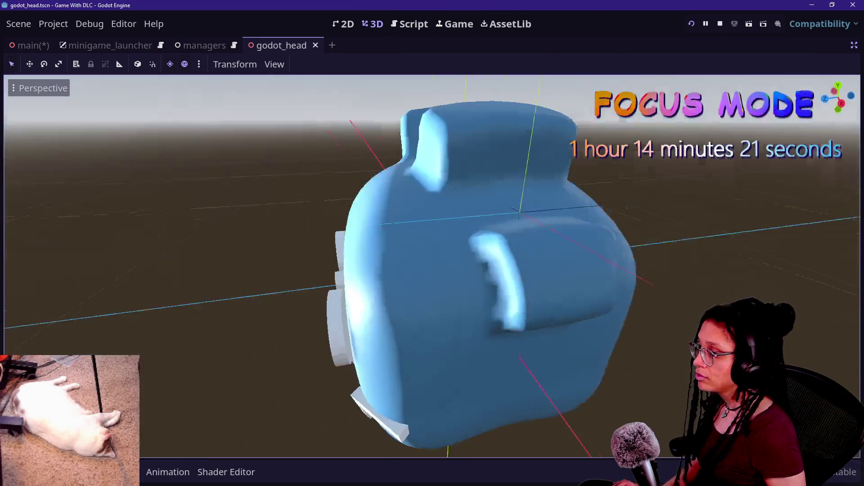
pyautogui.click(854, 45)
pyautogui.click(59, 155)
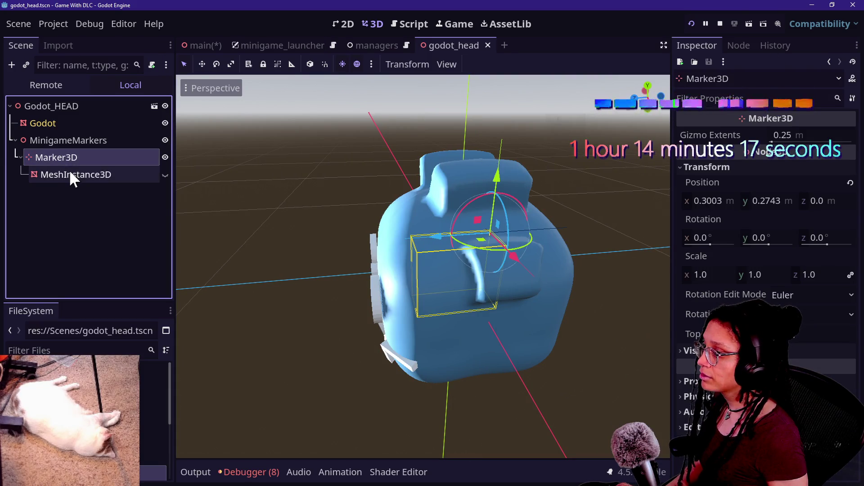
# Reset the Marker3D and its MeshInstance3D child positions to zero.
pyautogui.click(70, 172)
pyautogui.click(69, 156)
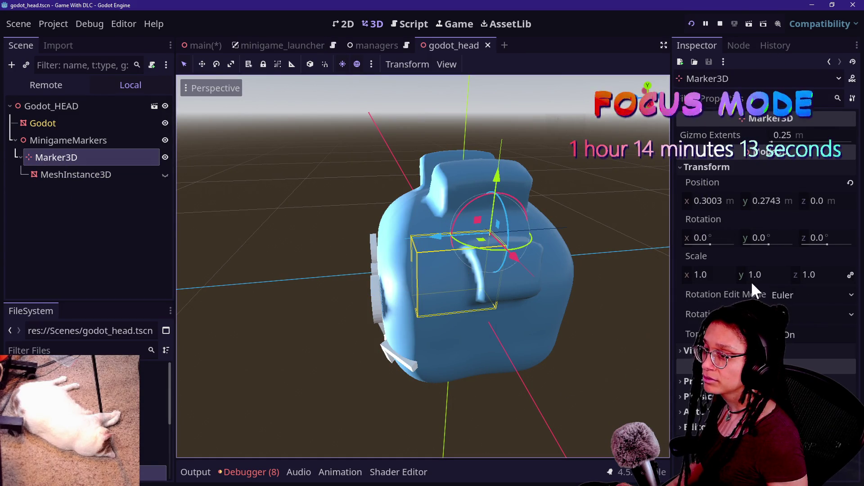
pyautogui.click(850, 182)
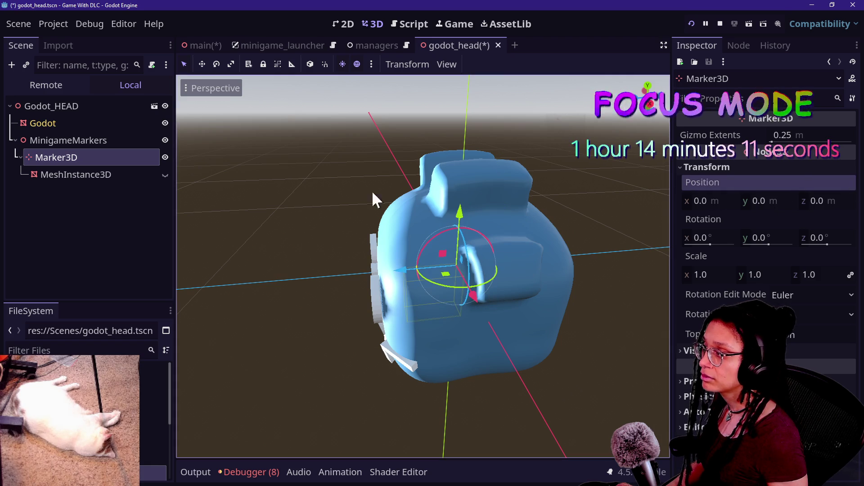
pyautogui.click(73, 174)
pyautogui.scroll(-5, 805, 255)
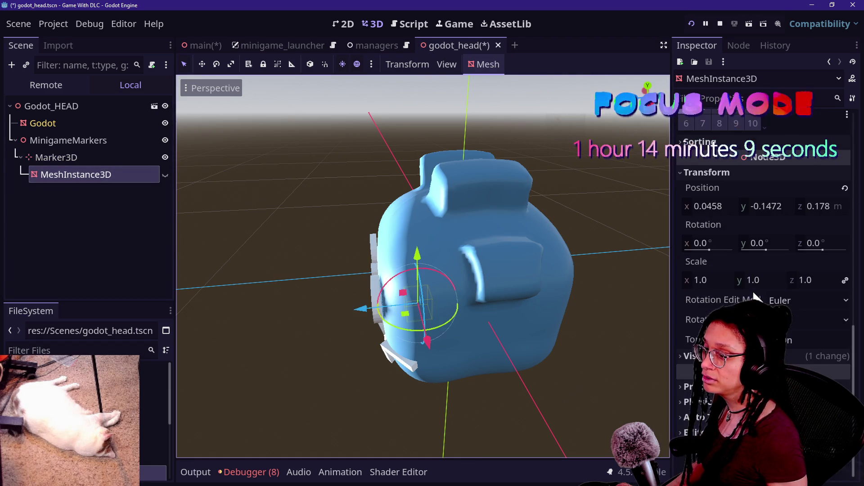
pyautogui.click(844, 189)
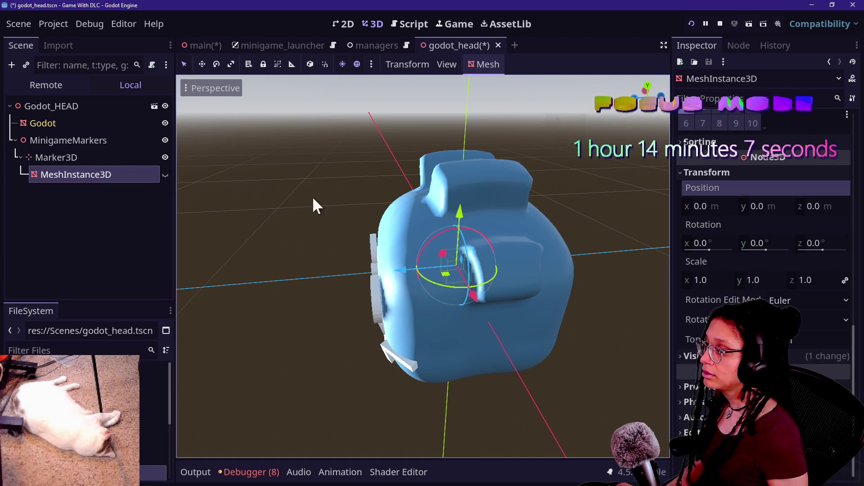
pyautogui.click(134, 156)
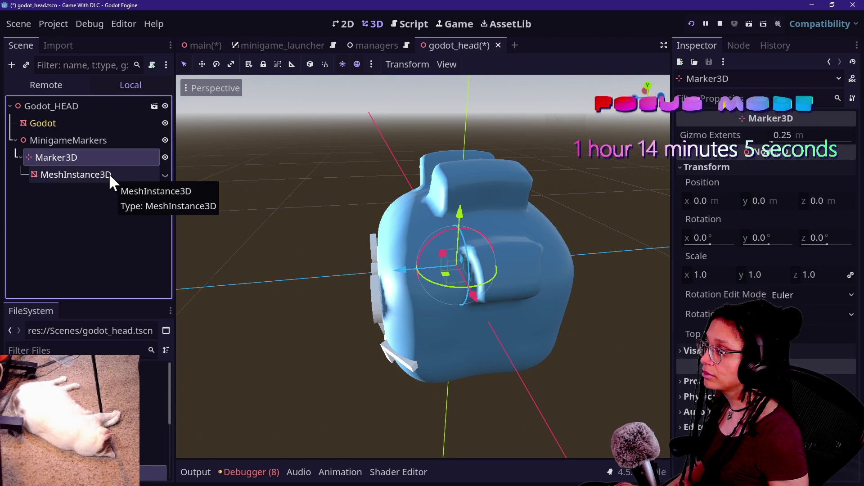
# Try renaming Marker3D, undo it, and orbit to look down on the head.
pyautogui.doubleClick(115, 156)
pyautogui.write('Fa')
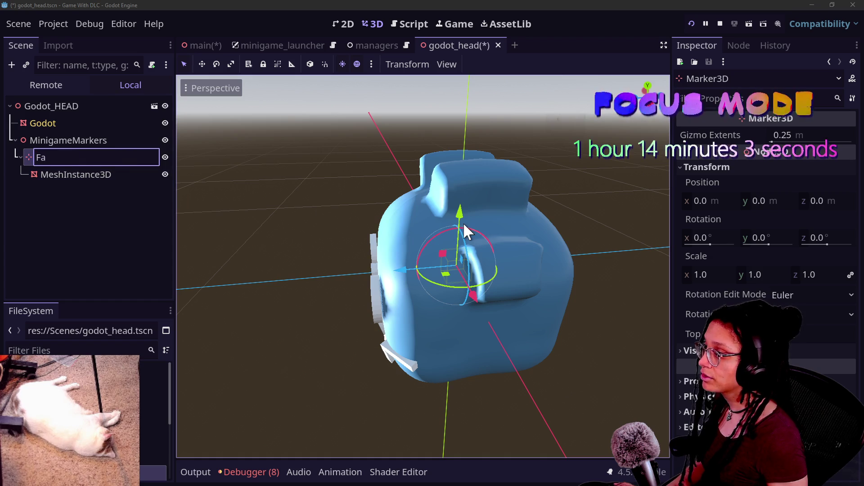
pyautogui.press('Return')
pyautogui.hotkey('ctrl', 'z')
pyautogui.moveTo(444, 282); pyautogui.dragTo(361, 252)
pyautogui.moveTo(382, 343); pyautogui.dragTo(382, 363)
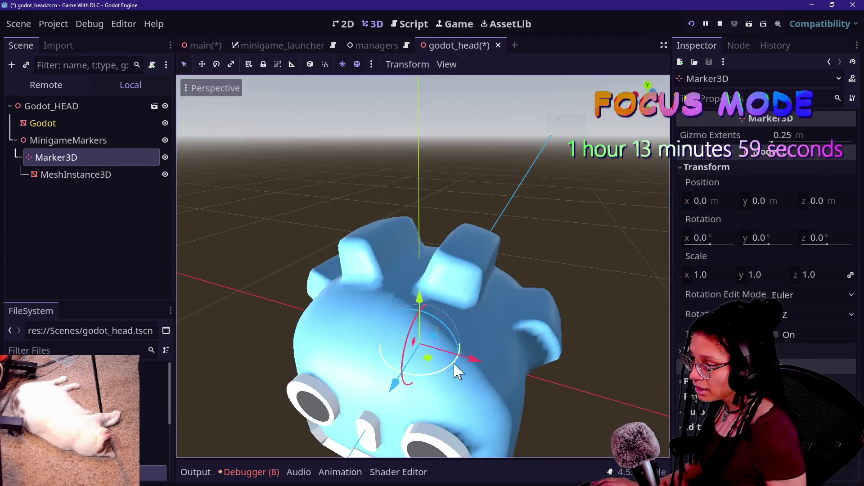
# Drag the Marker3D gizmo to position (0.3327, 0.1504, 0.1788) and save.
pyautogui.moveTo(471, 361); pyautogui.dragTo(580, 386)
pyautogui.moveTo(523, 335)
pyautogui.mouseDown()
pyautogui.moveTo(535, 215)
pyautogui.moveTo(588, 294)
pyautogui.mouseUp()
pyautogui.moveTo(531, 325)
pyautogui.mouseDown()
pyautogui.moveTo(466, 438)
pyautogui.moveTo(480, 397)
pyautogui.mouseUp()
pyautogui.moveTo(585, 380); pyautogui.dragTo(551, 380)
pyautogui.moveTo(489, 315); pyautogui.dragTo(485, 345)
pyautogui.moveTo(483, 421); pyautogui.dragTo(477, 395)
pyautogui.moveTo(541, 361); pyautogui.dragTo(578, 374)
pyautogui.moveTo(528, 311); pyautogui.dragTo(525, 333)
pyautogui.scroll(-3, 525, 332)
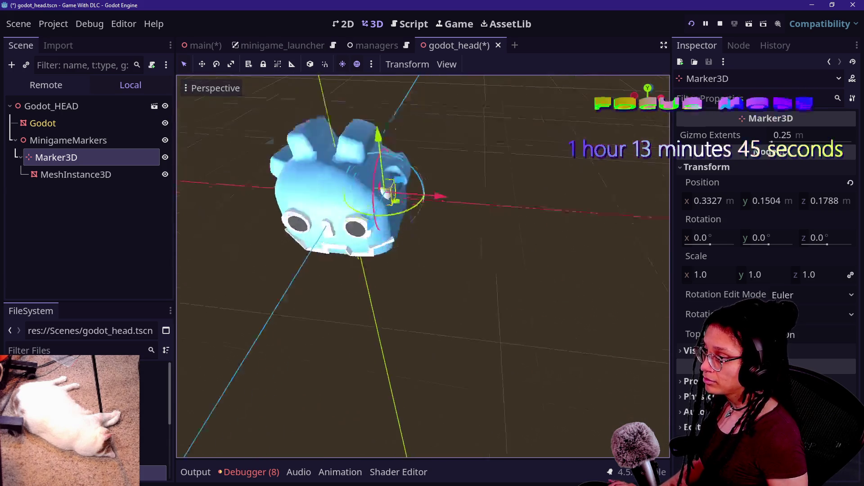
pyautogui.hotkey('ctrl', 's')
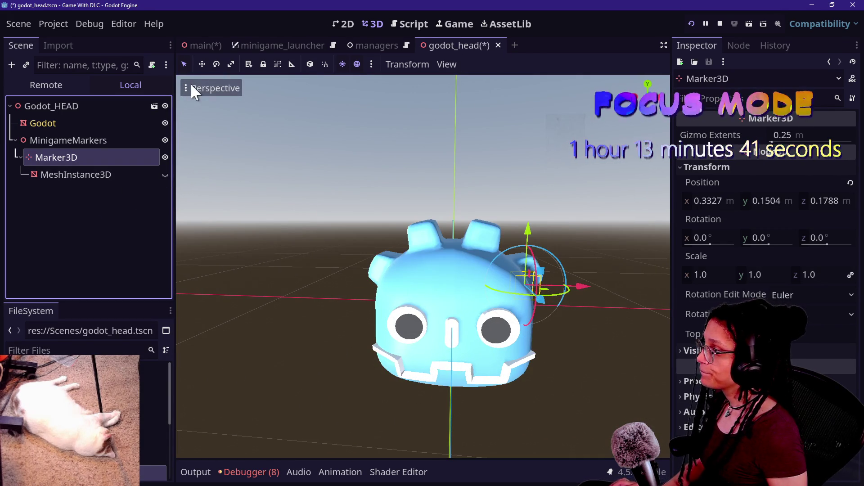
pyautogui.click(410, 22)
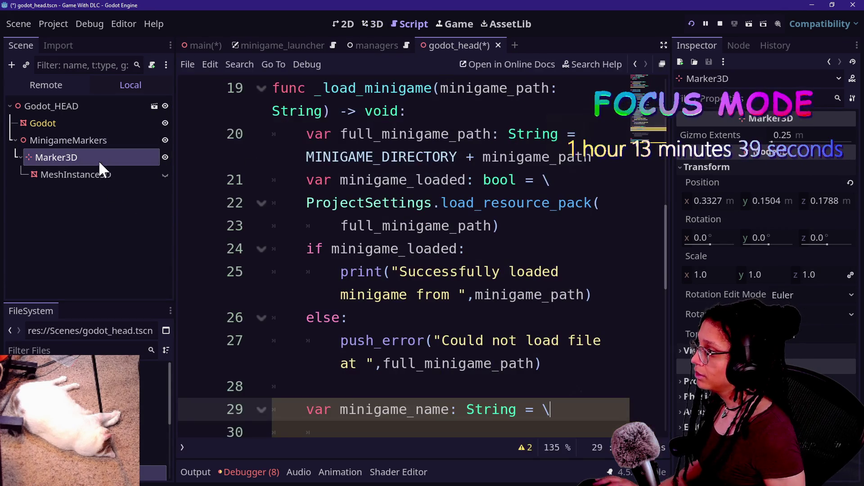
# Review the minigame loader script code around lines 35–36.
pyautogui.rightClick(99, 162)
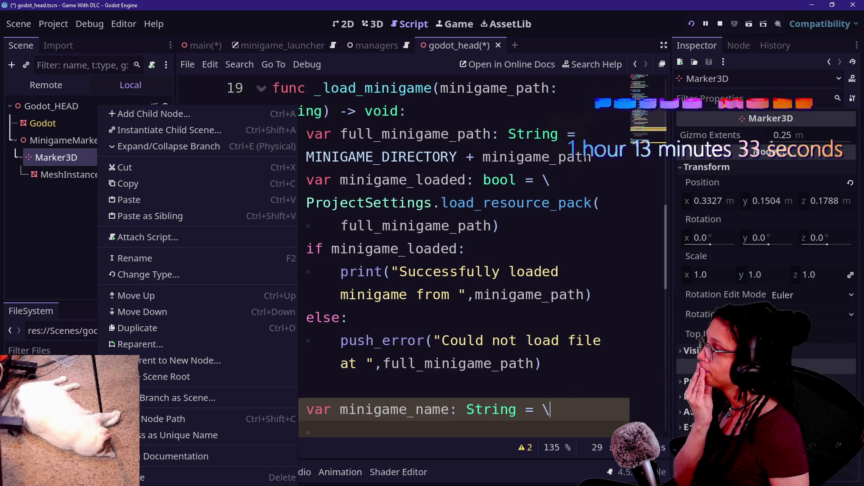
pyautogui.click(58, 274)
pyautogui.scroll(8, 383, 296)
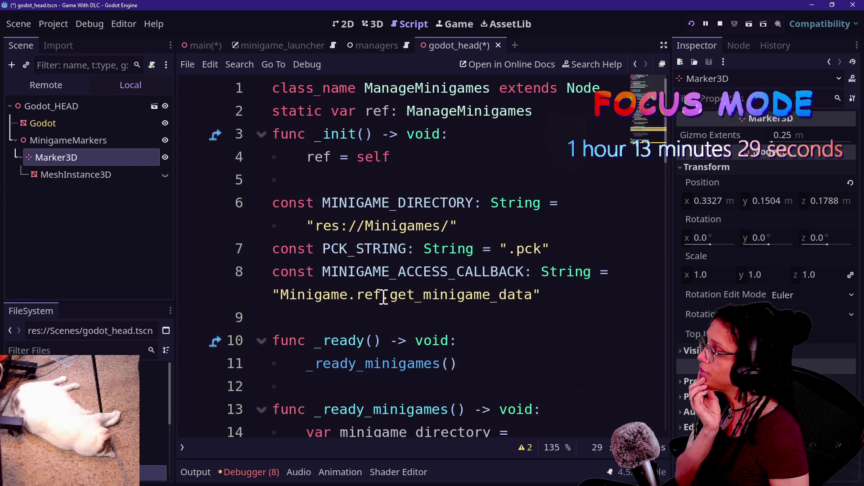
pyautogui.scroll(-10, 411, 243)
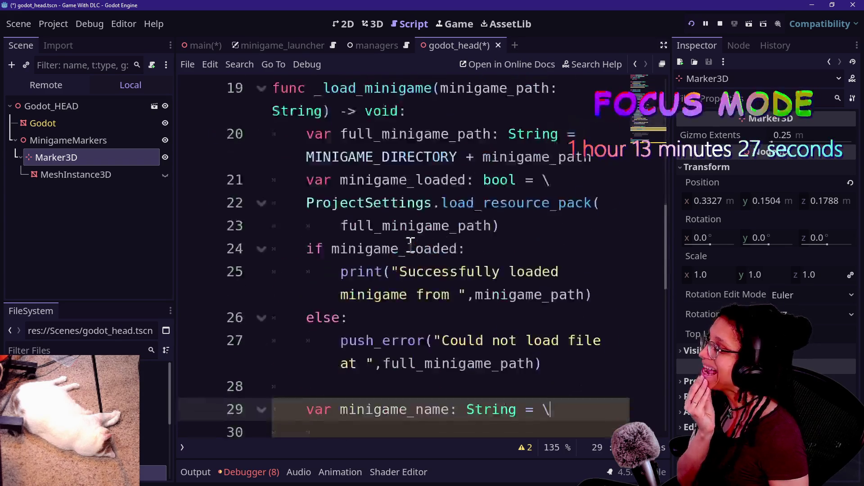
pyautogui.scroll(-3, 418, 294)
pyautogui.moveTo(415, 292)
pyautogui.mouseDown()
pyautogui.moveTo(505, 314)
pyautogui.moveTo(479, 279)
pyautogui.mouseUp()
pyautogui.click(518, 332)
pyautogui.click(447, 285)
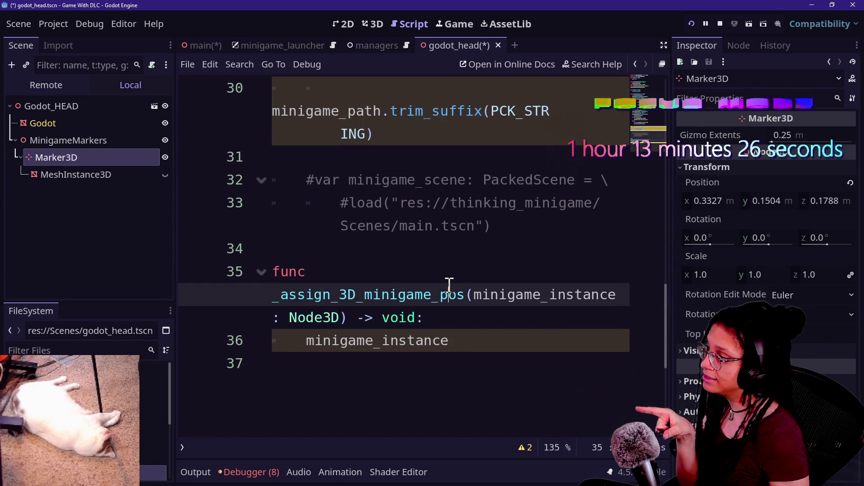
# Bring up the managers scene from the scene tabs.
pyautogui.click(78, 158)
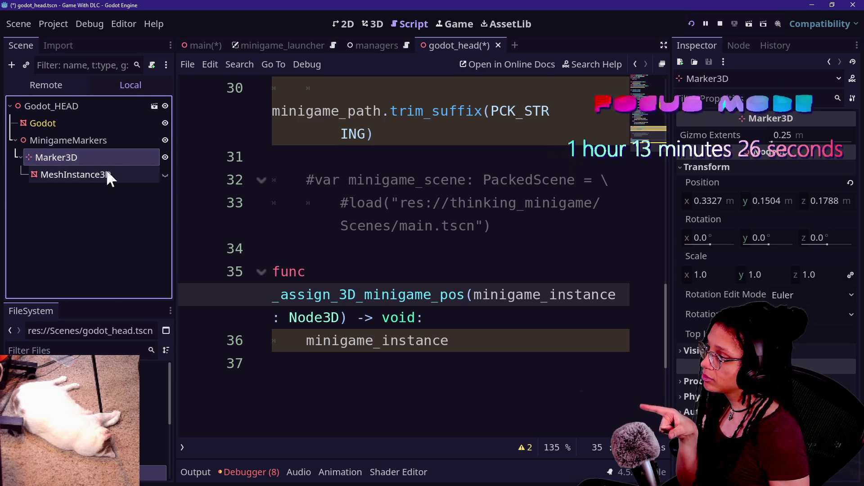
pyautogui.scroll(8, 331, 178)
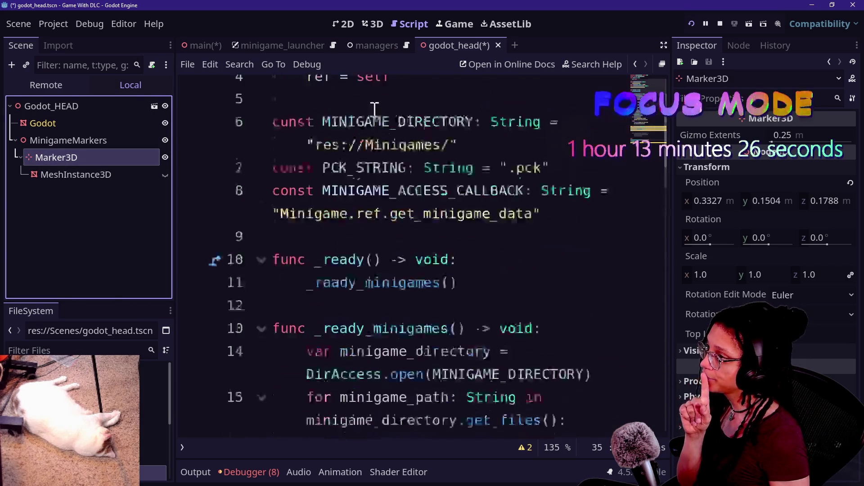
pyautogui.click(378, 46)
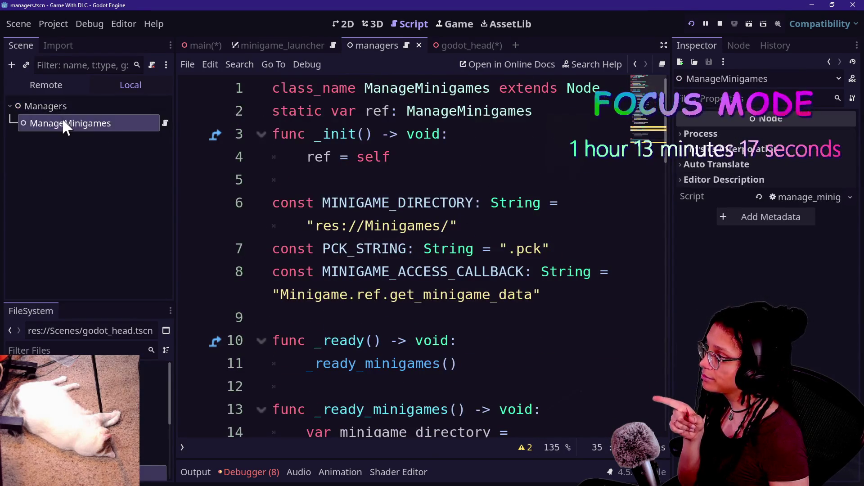
# Add a plain Node child under Managers named ManageMarkers.
pyautogui.doubleClick(41, 100)
pyautogui.rightClick(40, 102)
pyautogui.press('Escape')
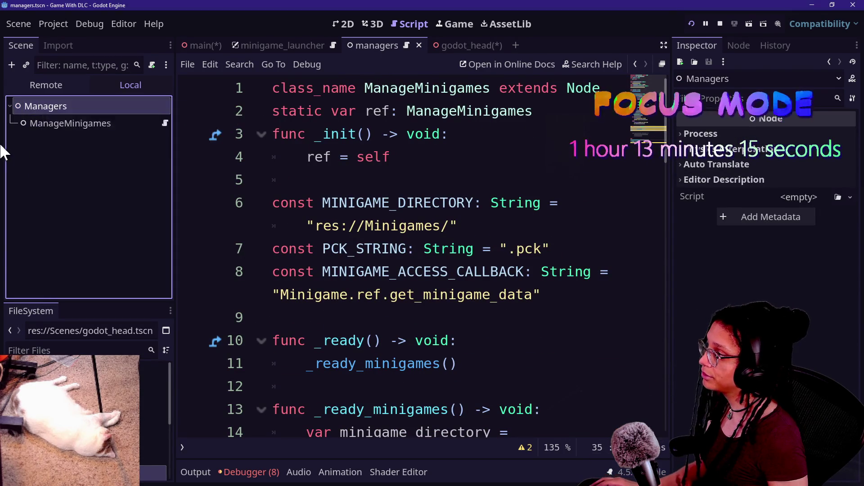
pyautogui.rightClick(37, 110)
pyautogui.click(73, 116)
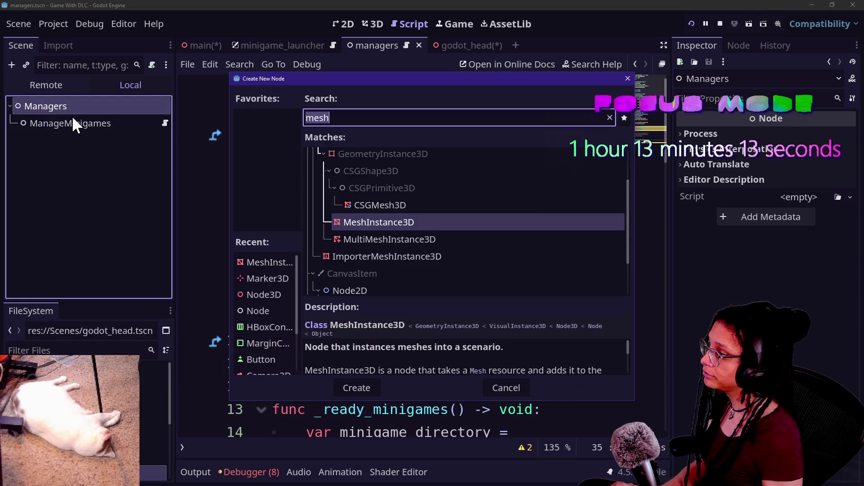
pyautogui.write('node')
pyautogui.press('Return')
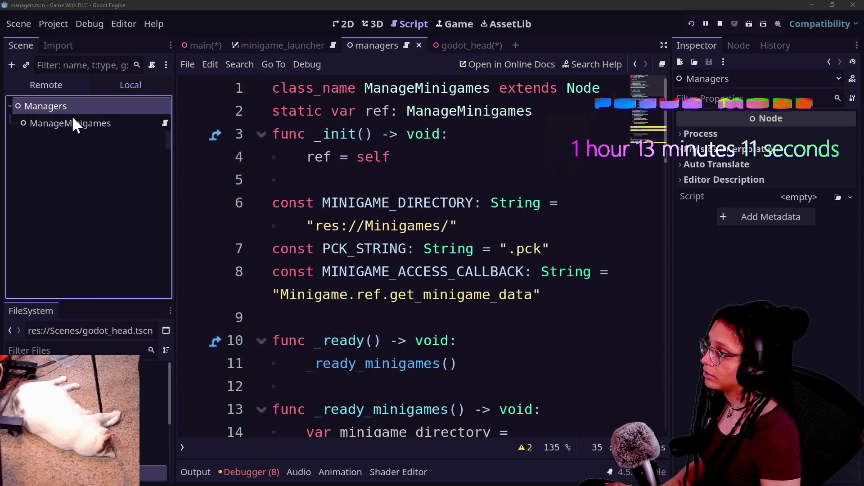
pyautogui.doubleClick(70, 140)
pyautogui.write('M')
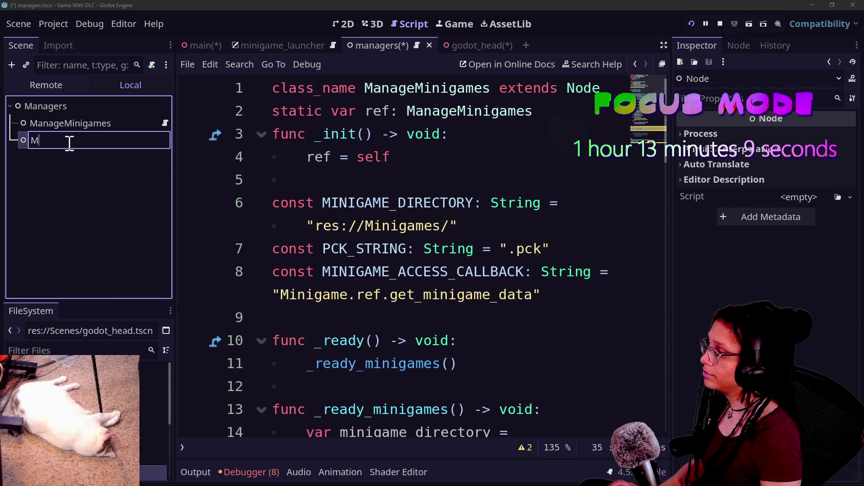
pyautogui.write('anageMarkers')
pyautogui.press('Return')
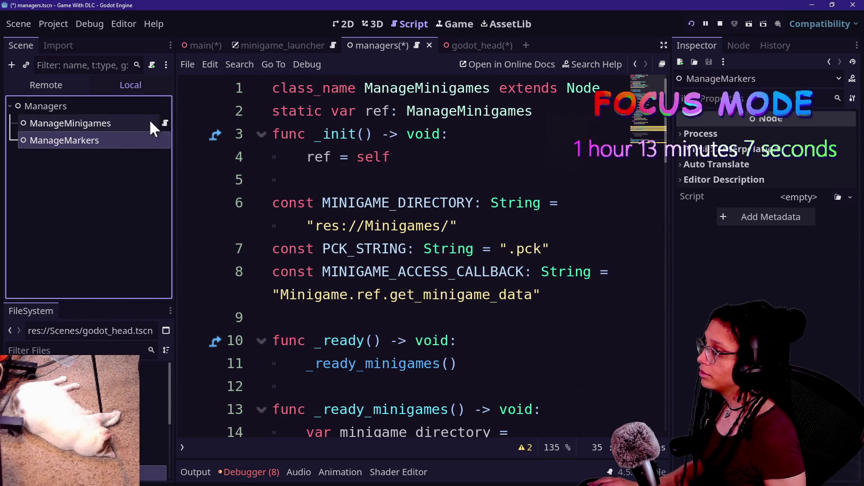
# Select the ManageMinigames header code and attach res://Scripts/manage_markers.gd to ManageMarkers.
pyautogui.click(163, 122)
pyautogui.moveTo(390, 157); pyautogui.dragTo(271, 88)
pyautogui.hotkey('ctrl', 'c')
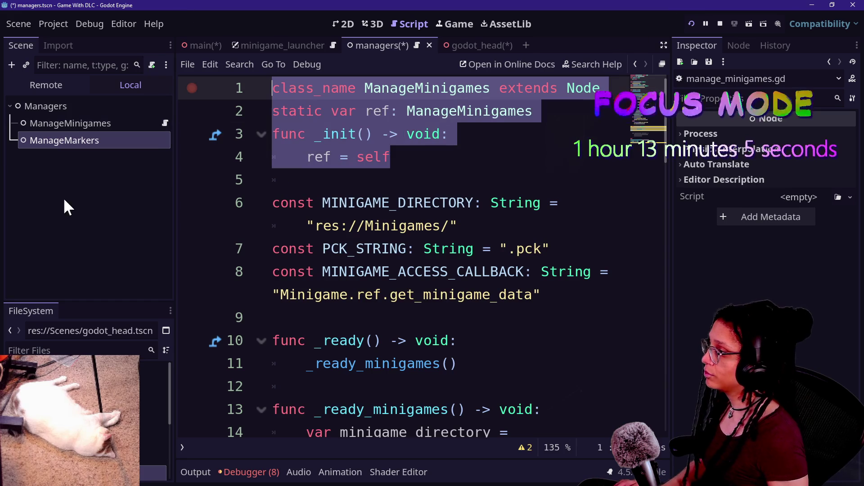
pyautogui.rightClick(89, 151)
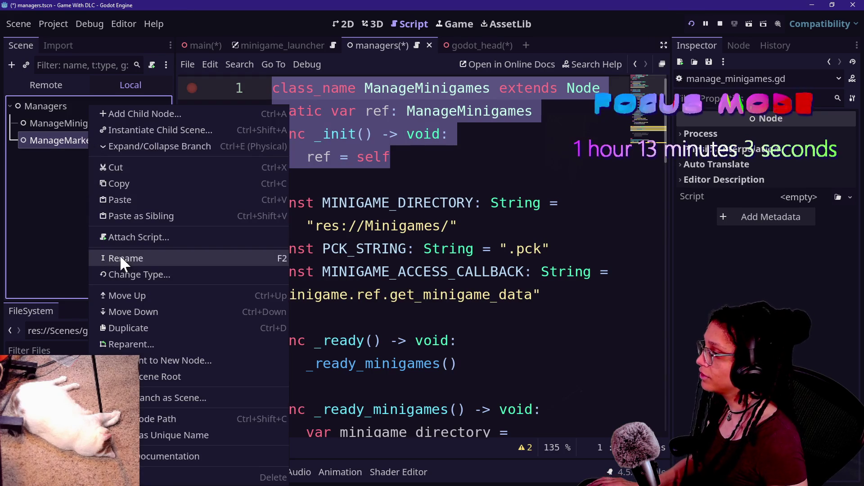
pyautogui.click(139, 238)
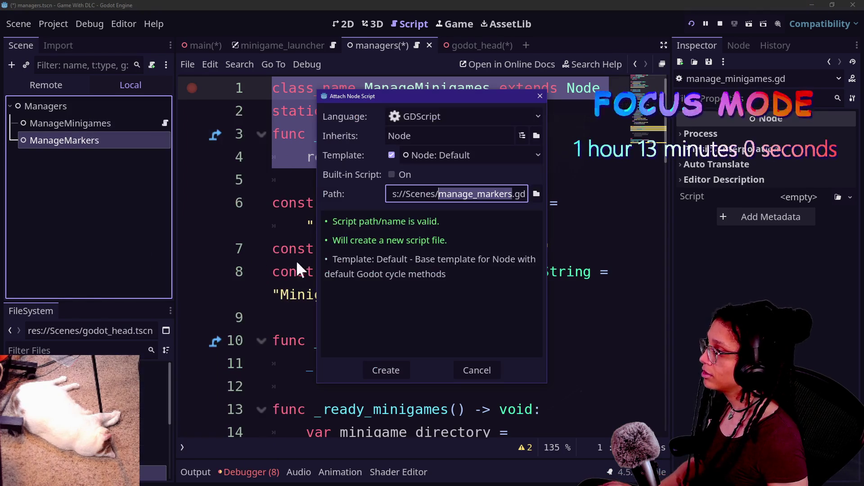
pyautogui.doubleClick(426, 193)
pyautogui.write('Scripts')
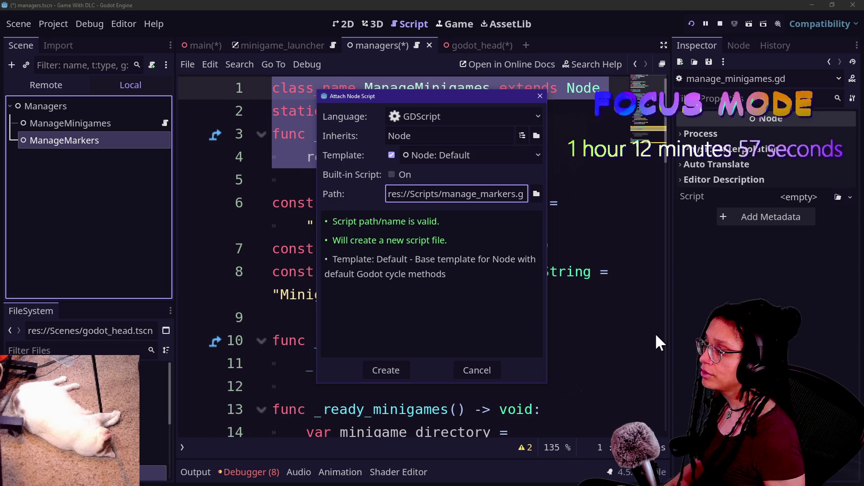
pyautogui.press('Return')
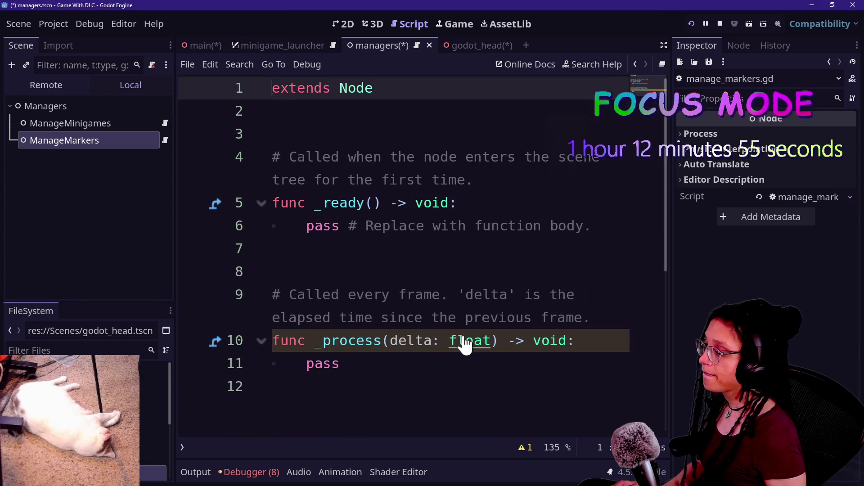
# Replace the template with the ManageMinigames code, renaming both occurrences to ManageMarkers.
pyautogui.hotkey('ctrl', 'a')
pyautogui.hotkey('ctrl', 'v')
pyautogui.doubleClick(400, 88)
pyautogui.hotkey('ctrl', 'd')
pyautogui.write('ManageMarkers')
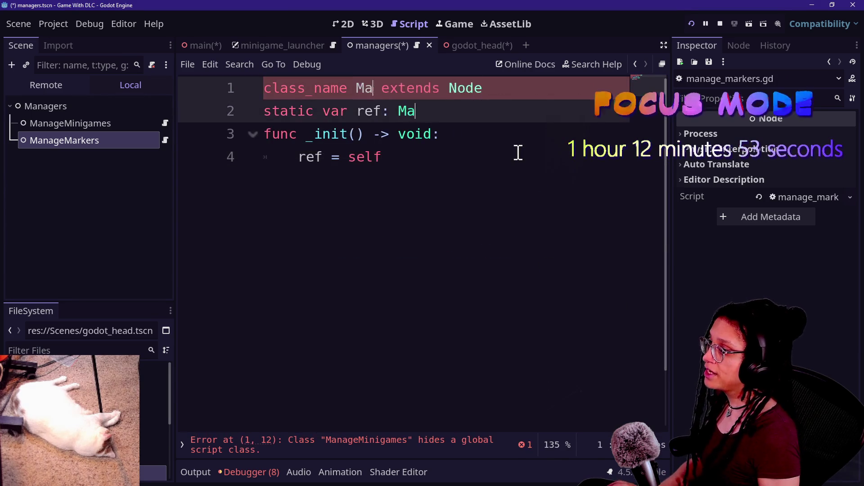
# Add a Marker3D array declaration with empty brackets below the _init function.
pyautogui.click(360, 222)
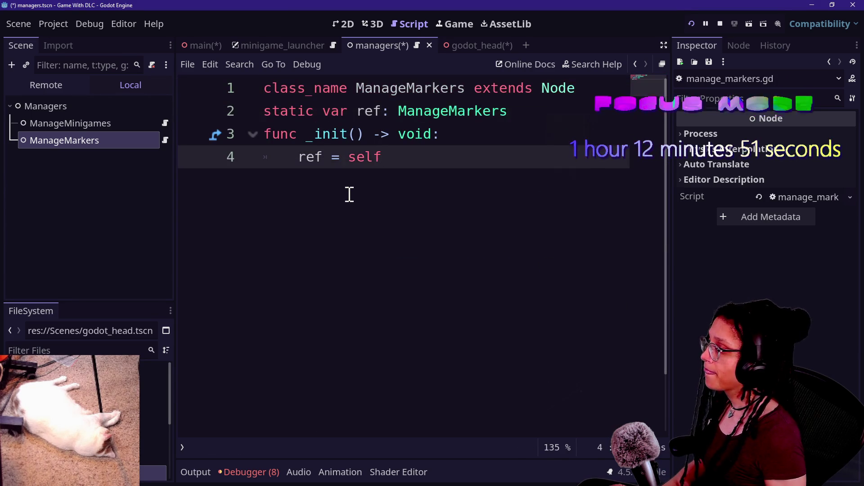
pyautogui.press('Return')
pyautogui.press('BackSpace')
pyautogui.press('BackSpace')
pyautogui.press('Return')
pyautogui.press('BackSpace')
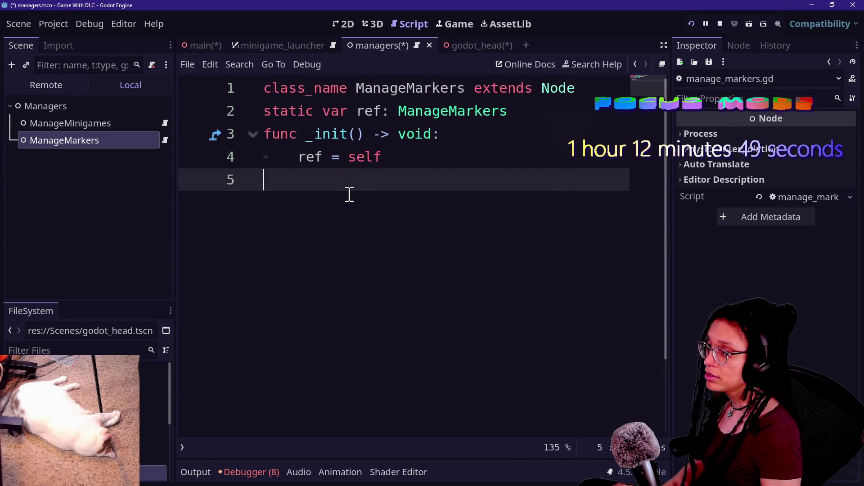
pyautogui.press('Return')
pyautogui.write('f')
pyautogui.press('BackSpace')
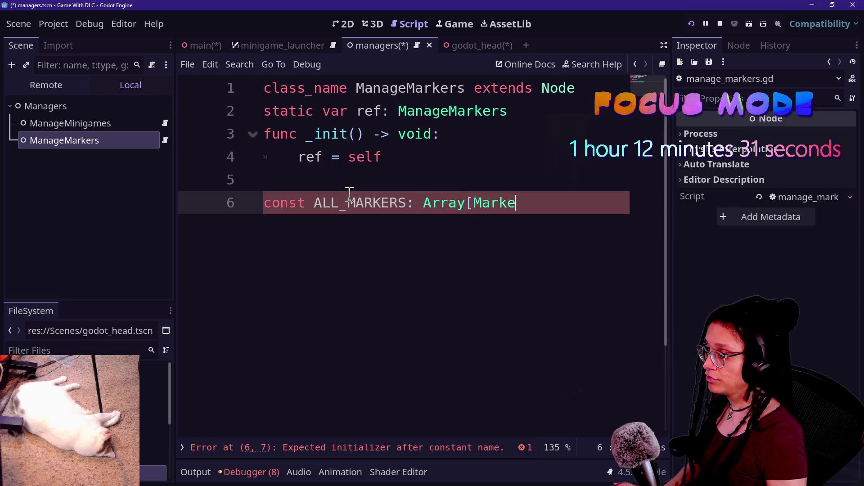
pyautogui.write('r3D] =')
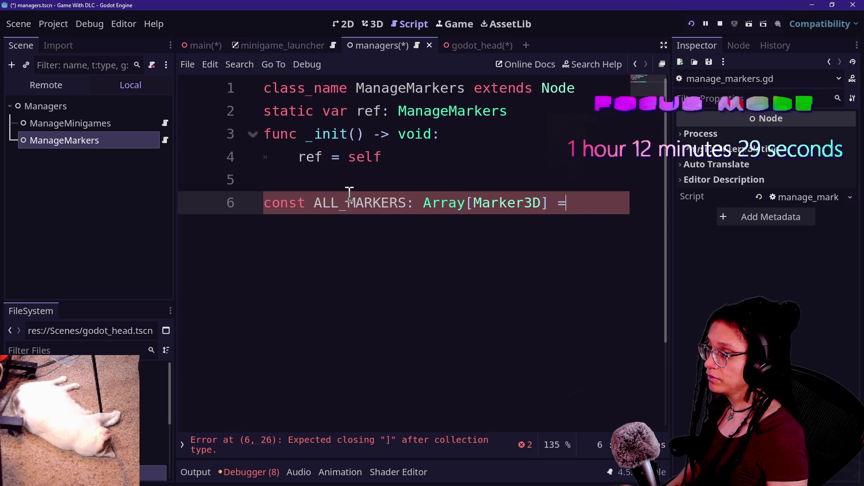
pyautogui.press('BackSpace')
pyautogui.press('BackSpace')
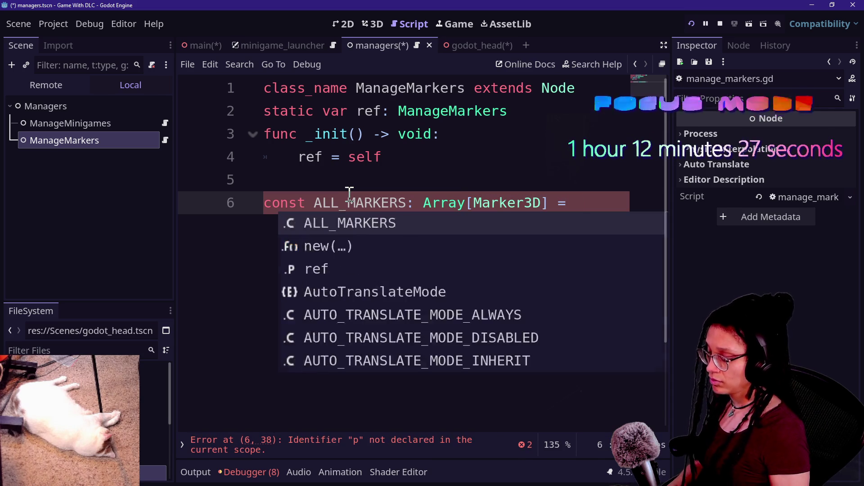
pyautogui.write('[')
pyautogui.press('Return')
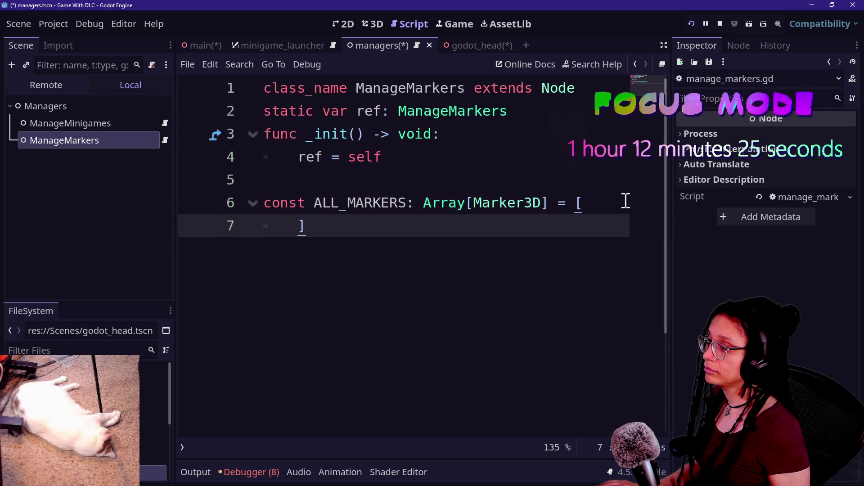
pyautogui.press('Return')
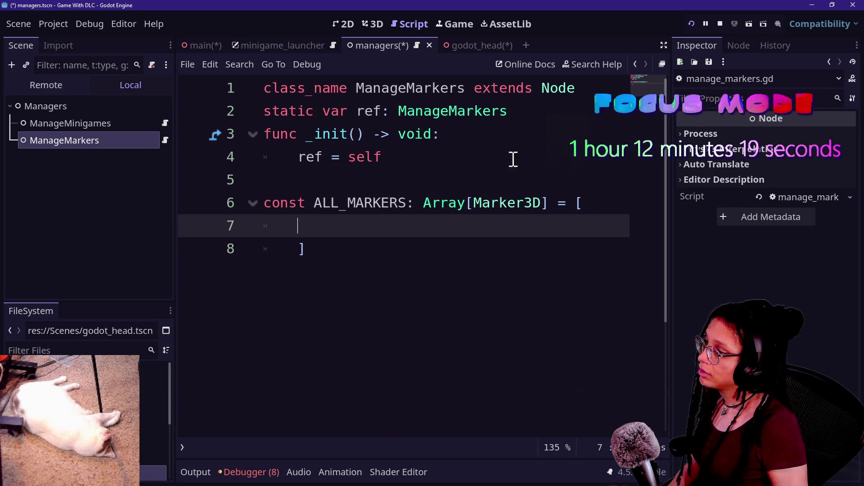
# Save the godot_head scene and select its MinigameMarkers node.
pyautogui.click(468, 45)
pyautogui.hotkey('ctrl', 's')
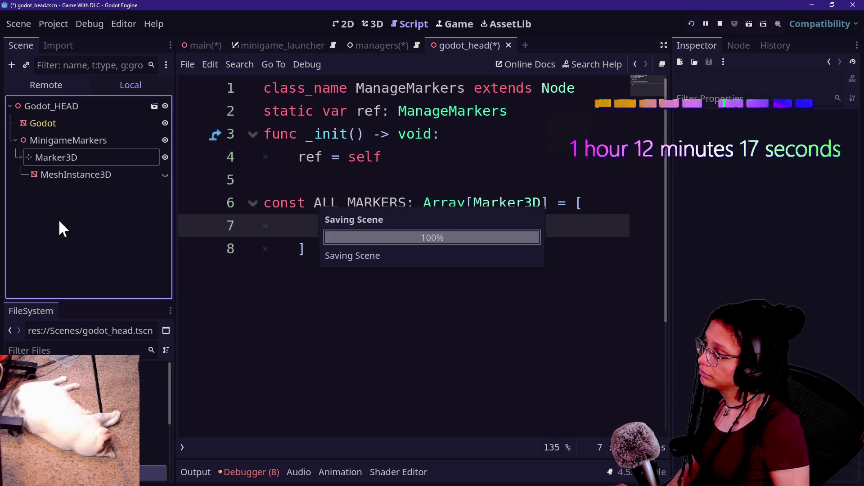
pyautogui.click(83, 142)
# Change the declaration to var all_markers: Array[Marker3D] = [] on one line.
pyautogui.click(380, 230)
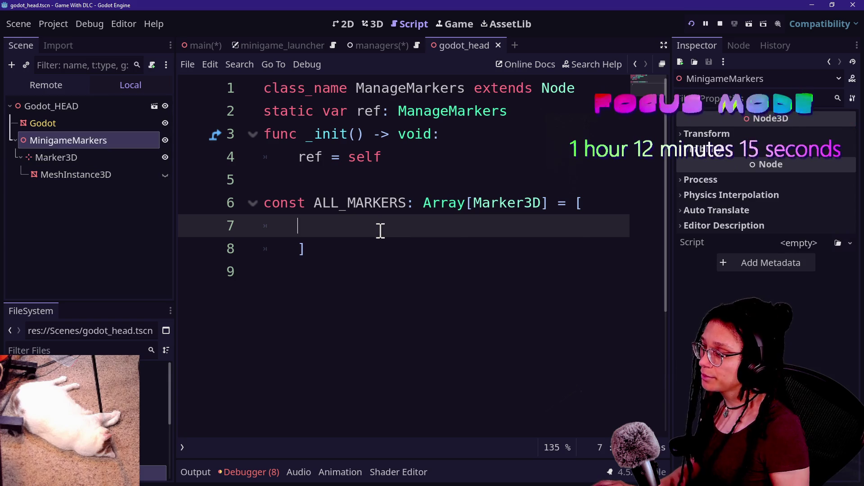
pyautogui.press('BackSpace')
pyautogui.press('BackSpace')
pyautogui.doubleClick(300, 203)
pyautogui.write('var')
pyautogui.doubleClick(385, 203)
pyautogui.write('all_markers')
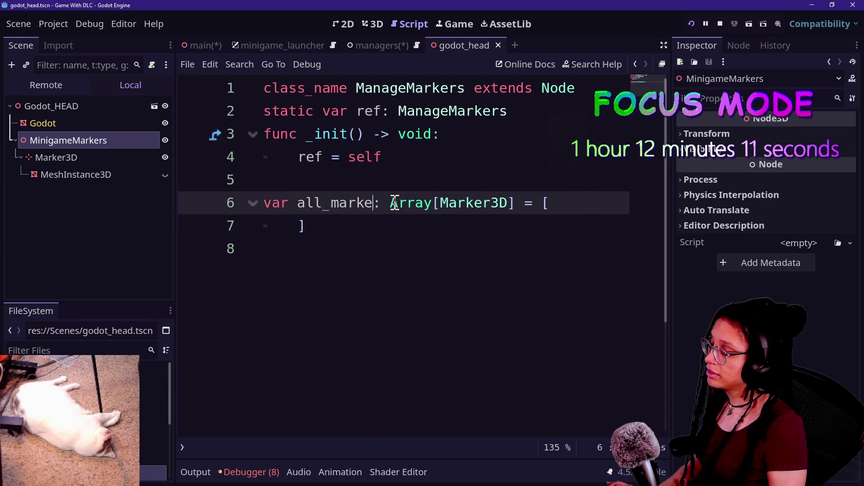
pyautogui.click(393, 263)
pyautogui.press('Return')
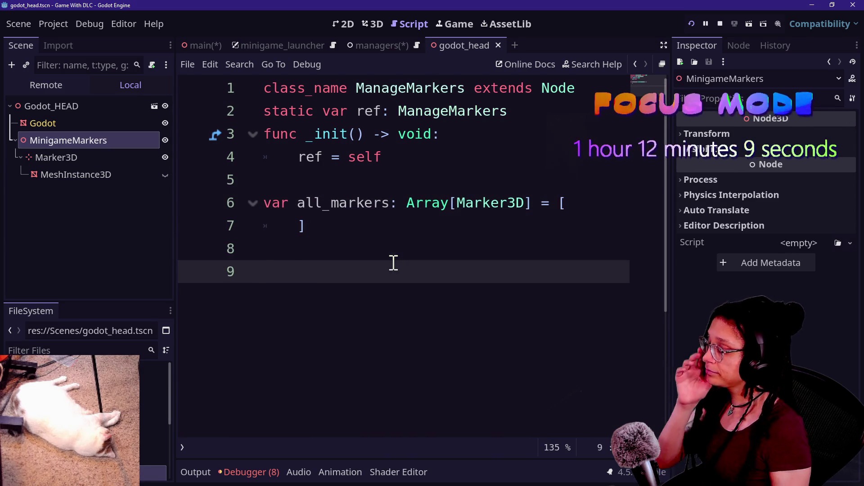
pyautogui.click(133, 157)
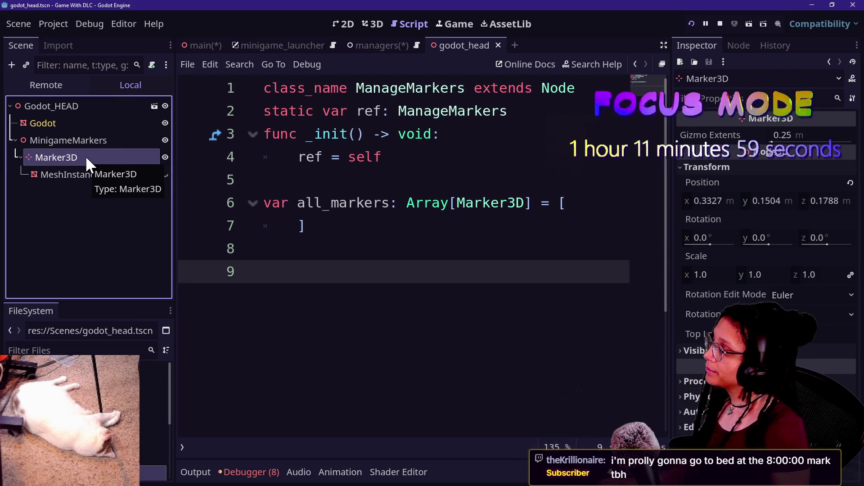
# Attach res://Scripts/minigame_pos_marker.gd to Marker3D and replace its template with class_name MinigameMarker.
pyautogui.rightClick(85, 156)
pyautogui.click(397, 240)
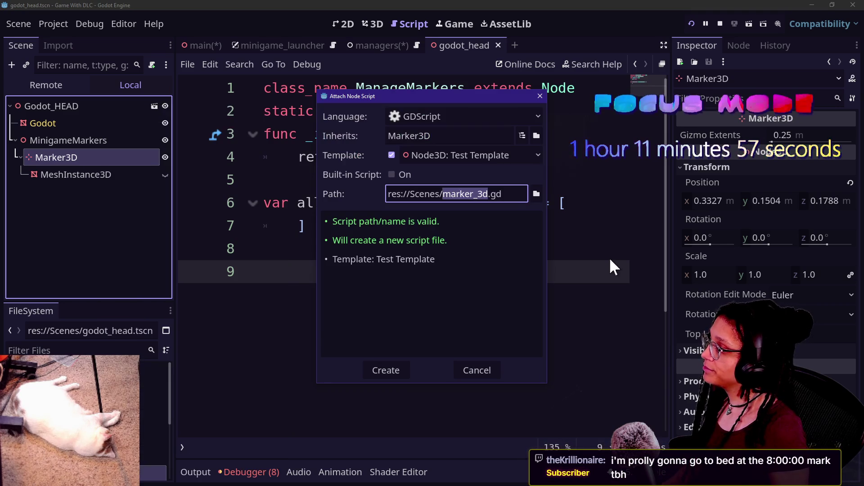
pyautogui.click(424, 194)
pyautogui.press('BackSpace')
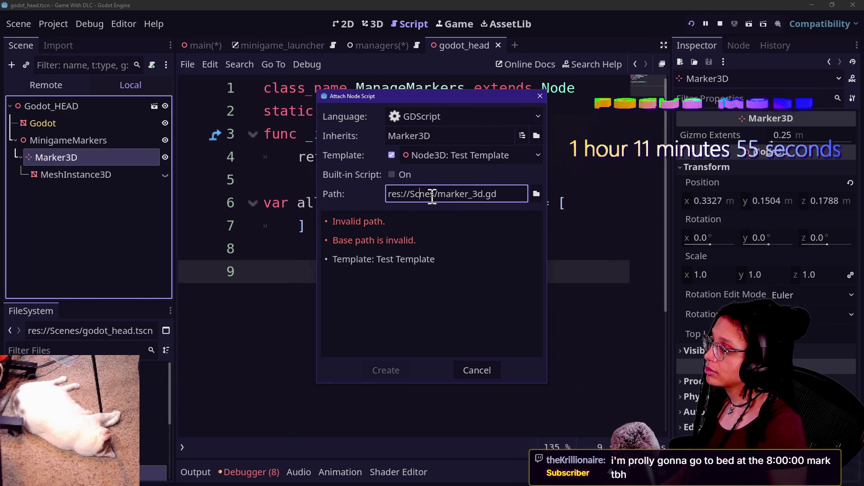
pyautogui.press('BackSpace')
pyautogui.press('BackSpace')
pyautogui.write('ripts')
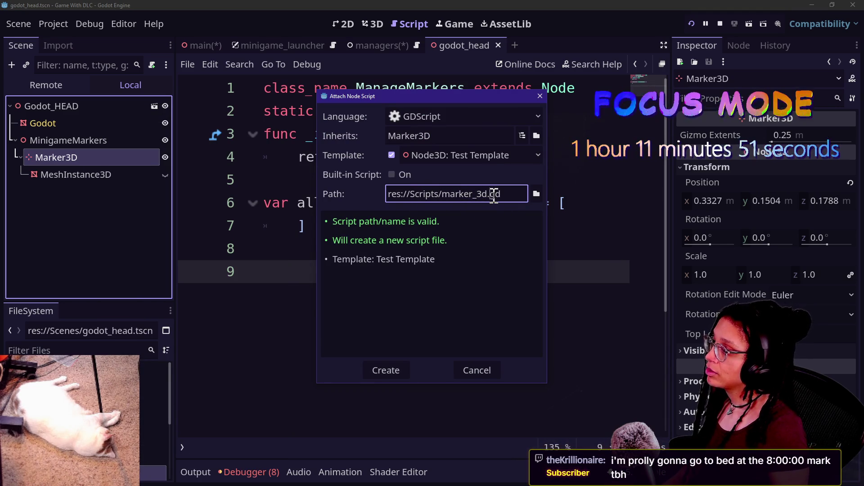
pyautogui.press('BackSpace')
pyautogui.press('BackSpace')
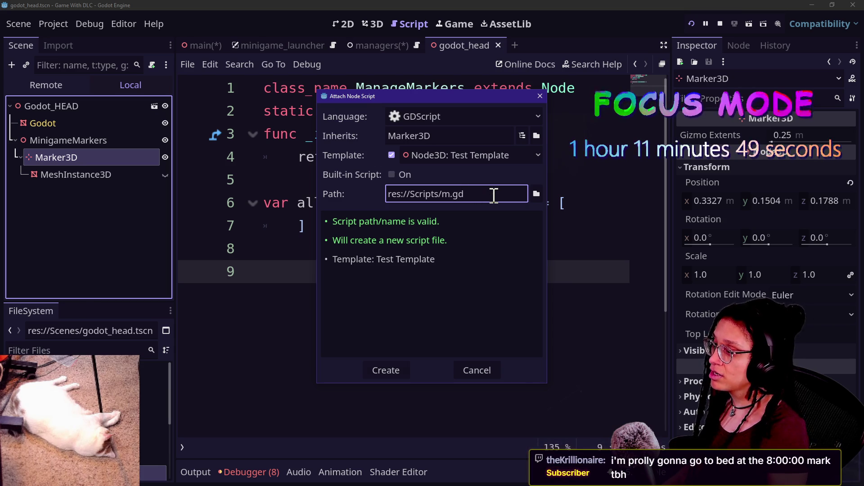
pyautogui.press('BackSpace')
pyautogui.write('minigame_pos_marker')
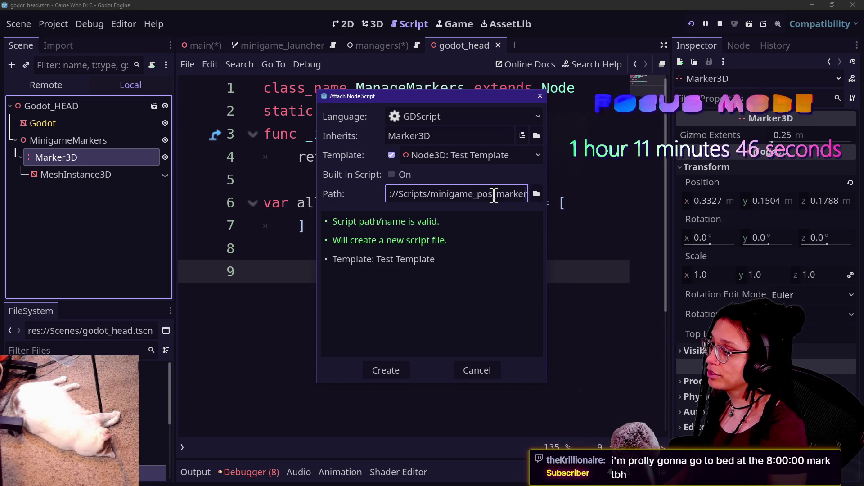
pyautogui.press('Return')
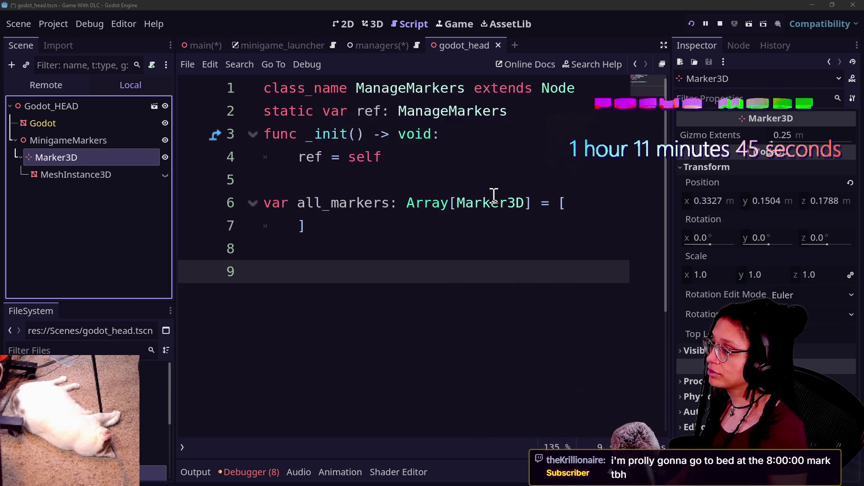
pyautogui.hotkey('ctrl', 'a')
pyautogui.write('class_name')
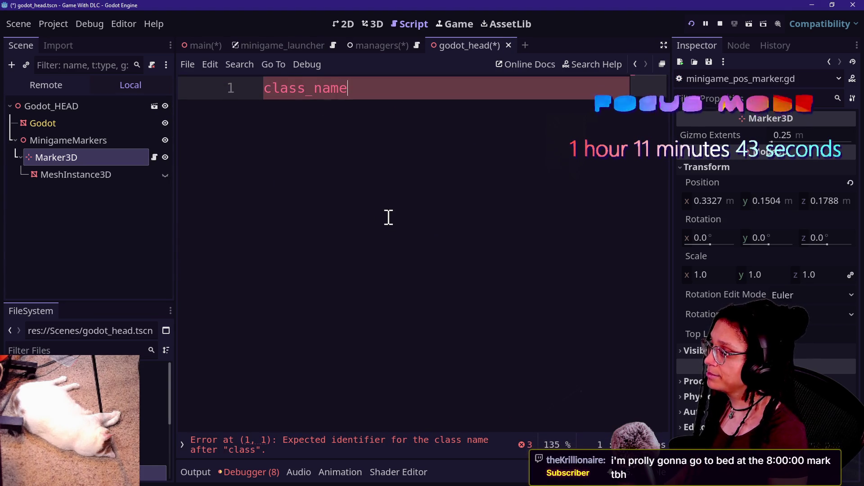
pyautogui.write(' Miniga')
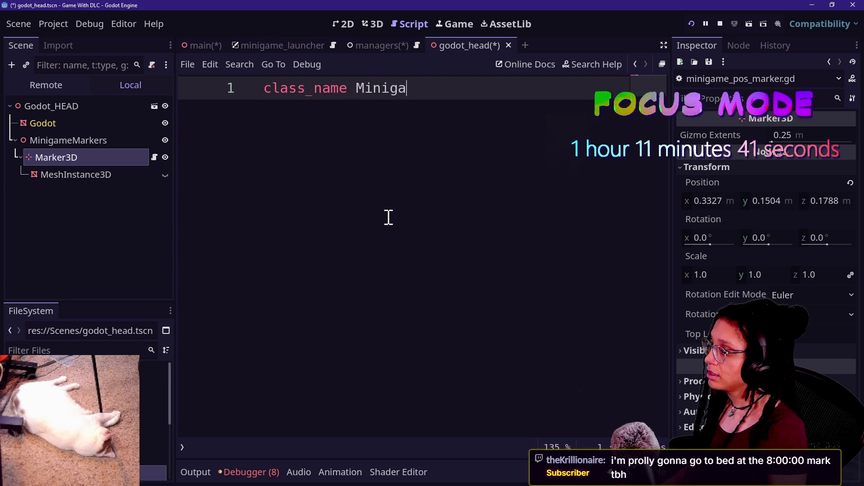
pyautogui.write('meMarker')
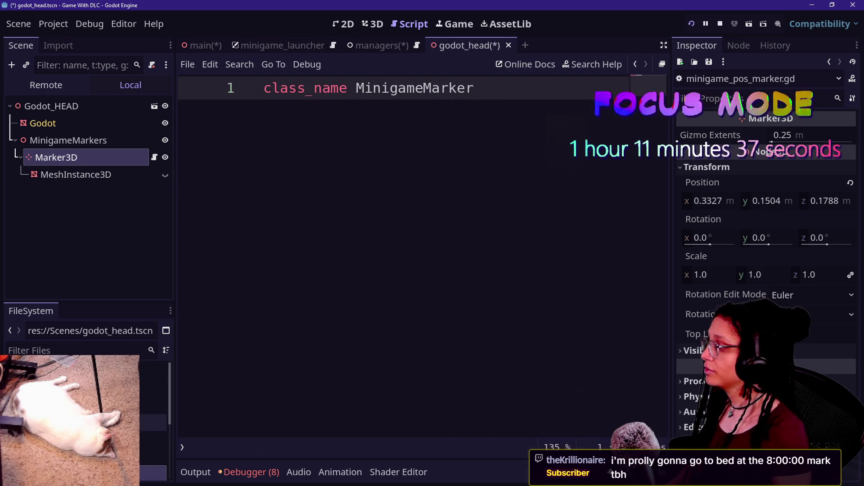
# Rename the marker script file to minigame_marker.gd in the FileSystem dock.
pyautogui.click(54, 350)
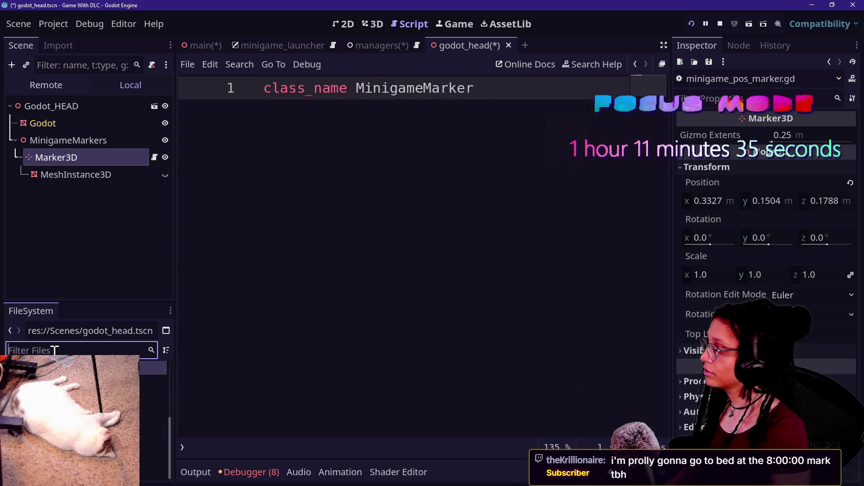
pyautogui.write('marker')
pyautogui.rightClick(78, 439)
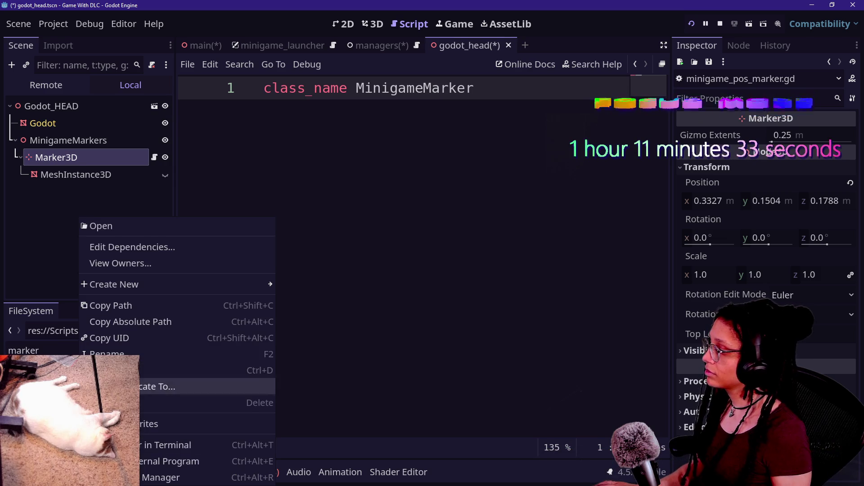
pyautogui.click(117, 354)
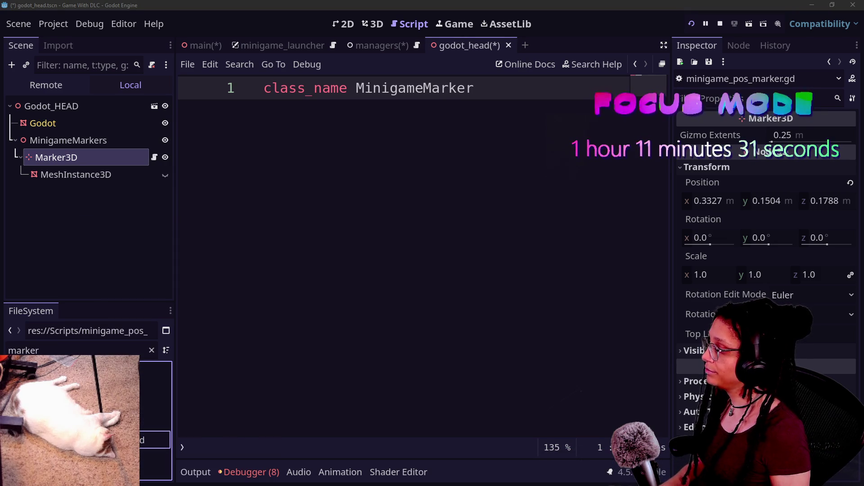
pyautogui.press('Return')
# Add extends Marker3D and a func _ready() to the MinigameMarker script.
pyautogui.click(466, 128)
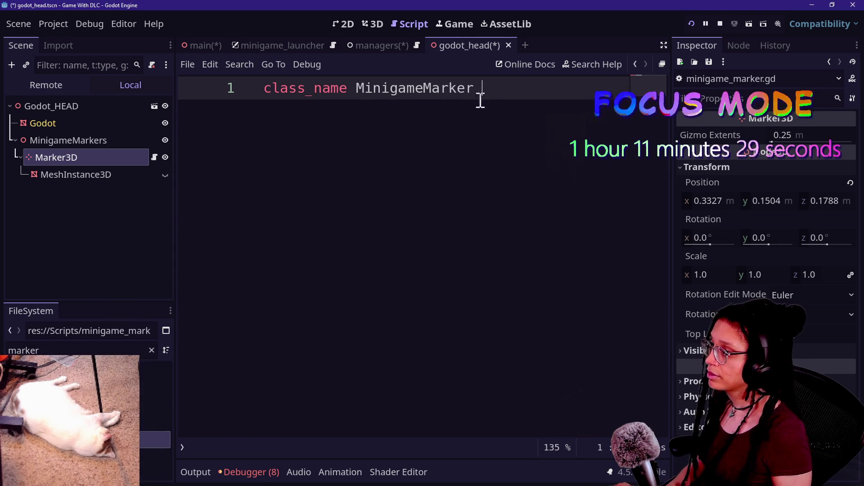
pyautogui.write('extends Marker3D')
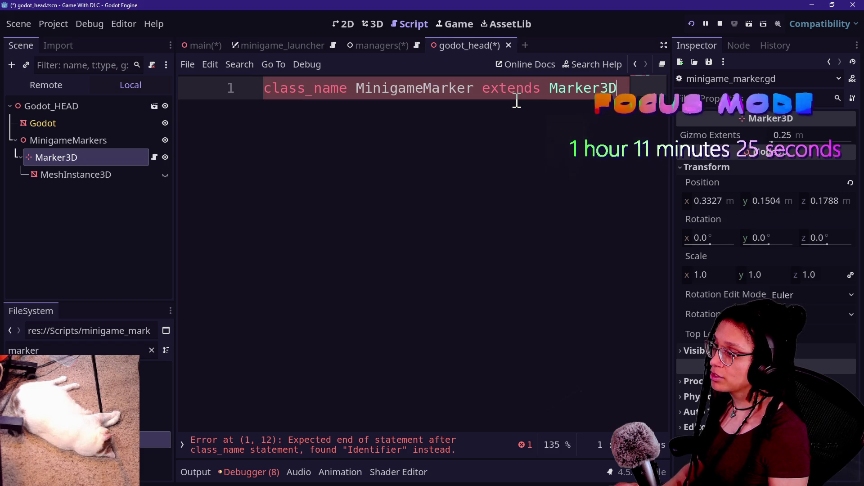
pyautogui.press('Return')
pyautogui.press('Return')
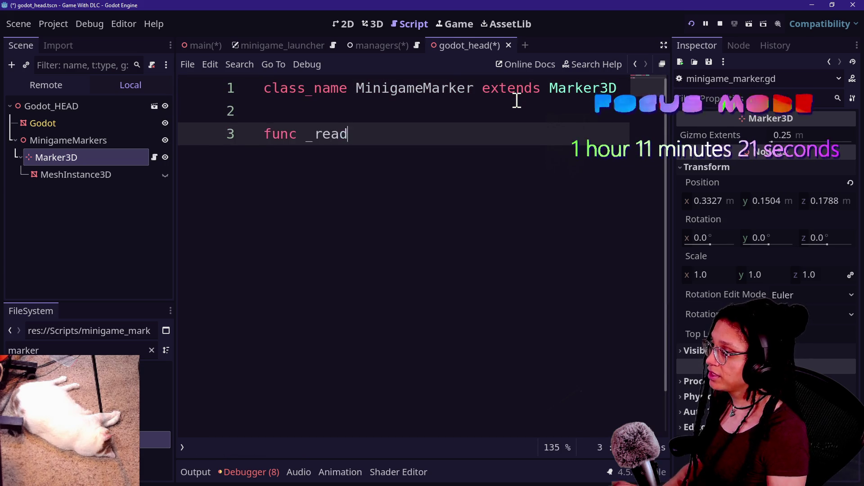
pyautogui.write('dy() -> void:')
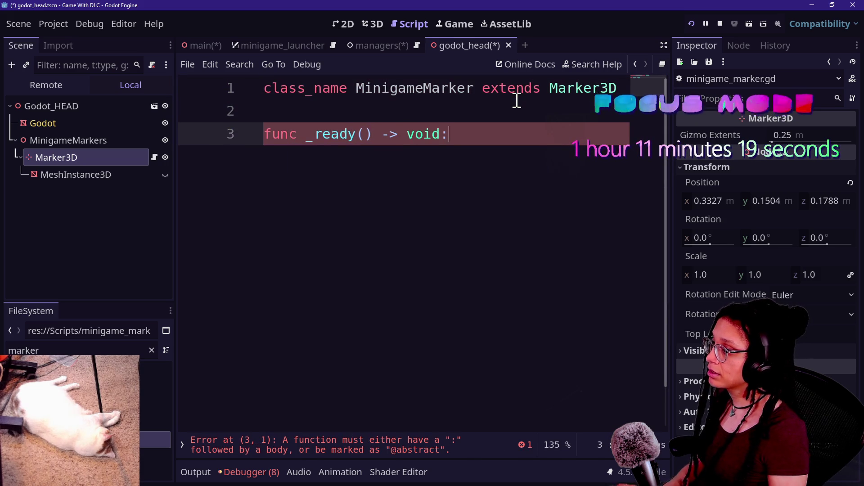
pyautogui.press('Return')
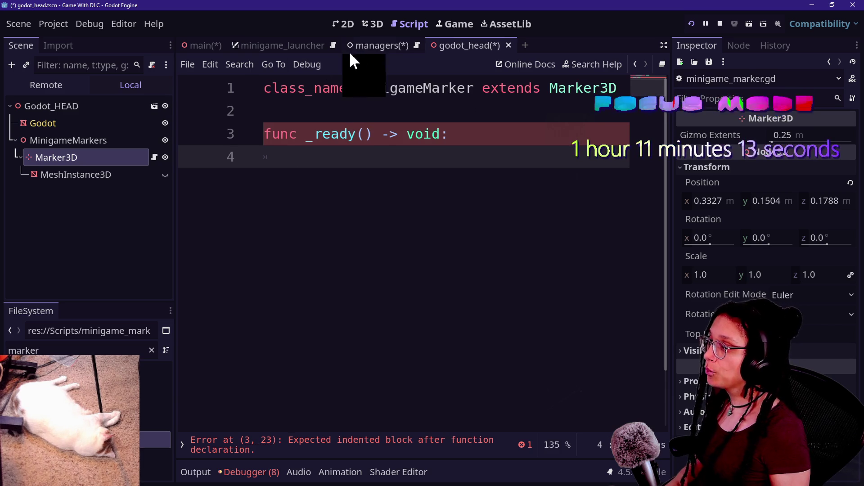
# Call _ready_connections() from _ready and add a void _ready_connections stub with pass.
pyautogui.click(366, 46)
pyautogui.click(420, 161)
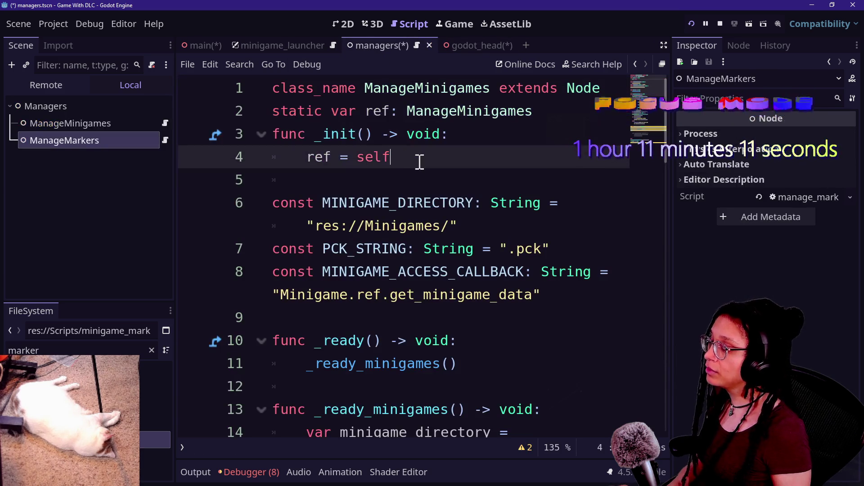
pyautogui.click(469, 46)
pyautogui.write('_ready_connect')
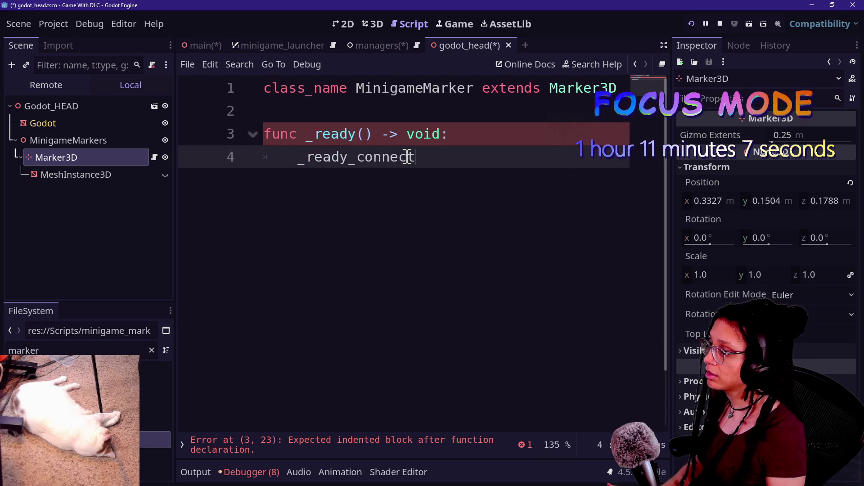
pyautogui.write('ions()')
pyautogui.press('BackSpace')
pyautogui.press('BackSpace')
pyautogui.press('BackSpace')
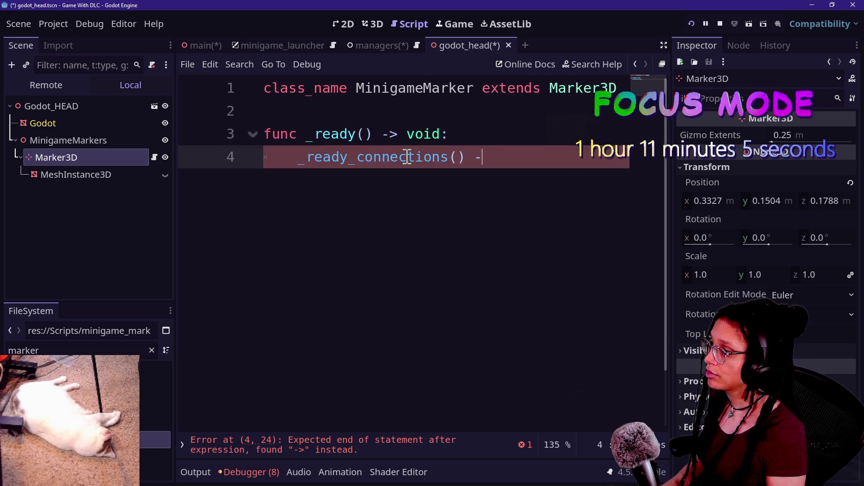
pyautogui.press('Return')
pyautogui.press('Return')
pyautogui.press('BackSpace')
pyautogui.write('func _ready_connections(')
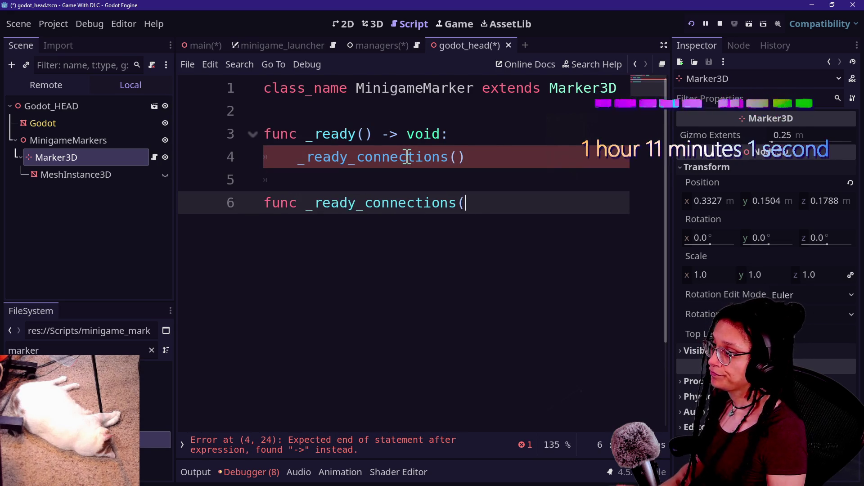
pyautogui.write('> void:')
pyautogui.press('Return')
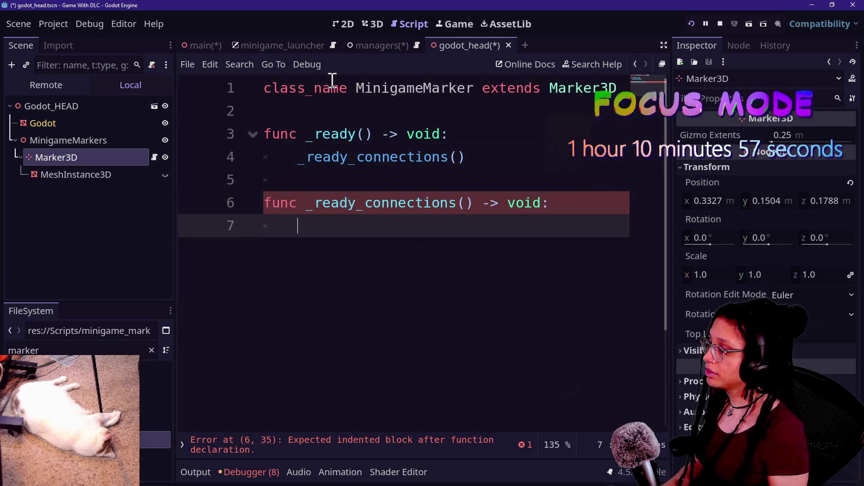
pyautogui.write('pass')
# Return to the ManageMinigames script and place the caret after its _init function.
pyautogui.click(358, 45)
pyautogui.click(442, 170)
pyautogui.click(432, 157)
# Declare 'signal minigame_manager_ready' in the ManageMinigames script and save it.
pyautogui.press('Return')
pyautogui.press('Return')
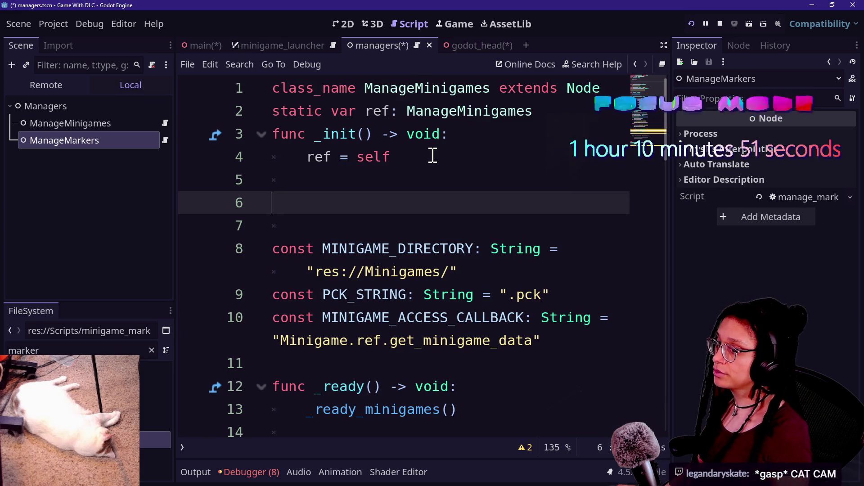
pyautogui.hotkey('ctrl', 'shift', 'F11')
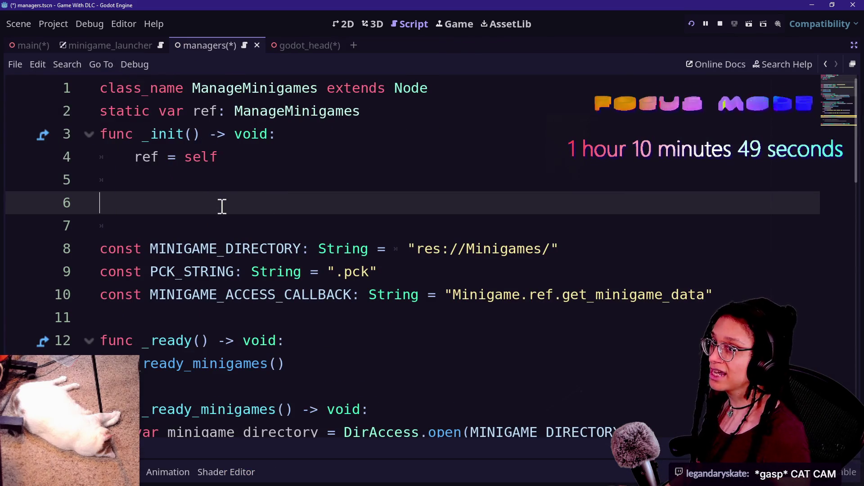
pyautogui.press('Up')
pyautogui.press('Down')
pyautogui.press('Up')
pyautogui.press('Down')
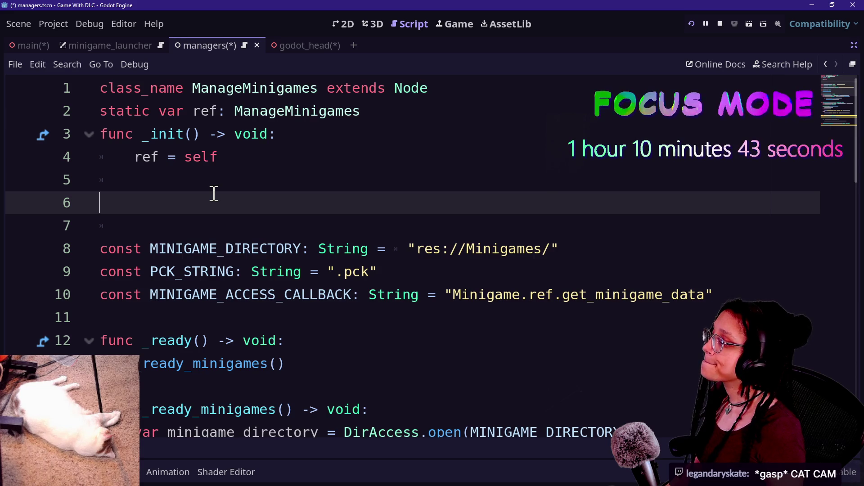
pyautogui.write('signal ')
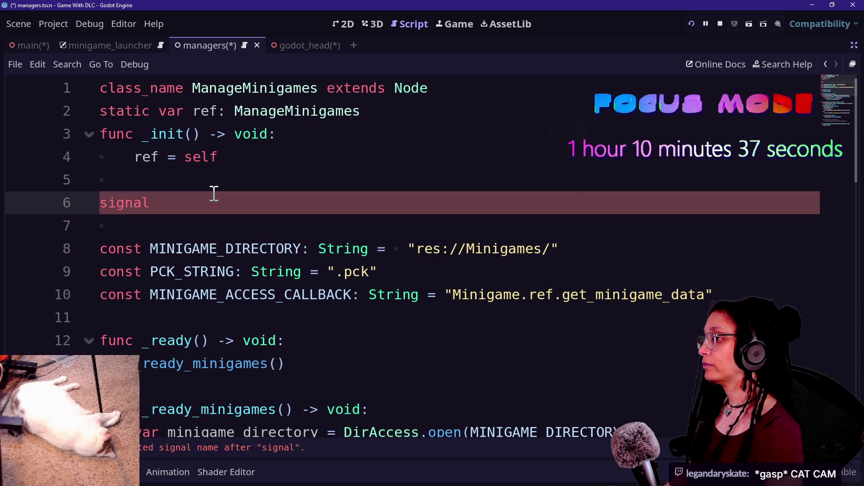
pyautogui.write('minigame_manager_ready')
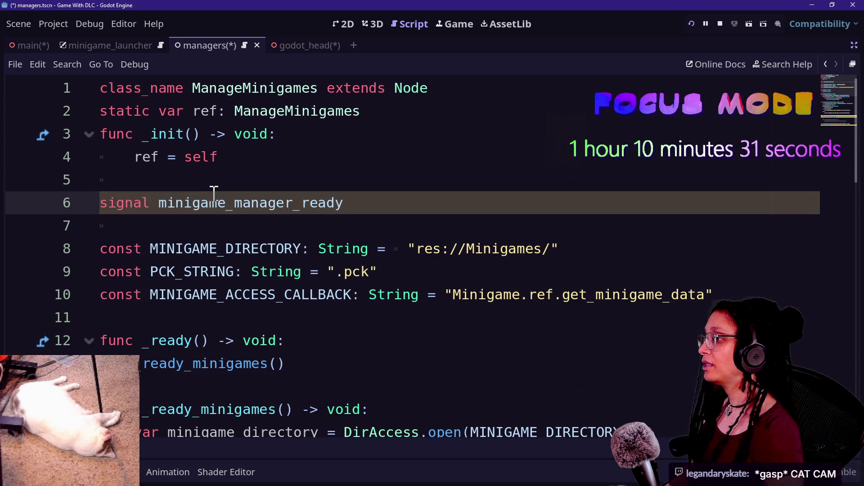
pyautogui.hotkey('ctrl', 's')
# Add minigame_manager_ready.emit() as the first line of _ready and save.
pyautogui.hotkey('ctrl', 'shift', 'F11')
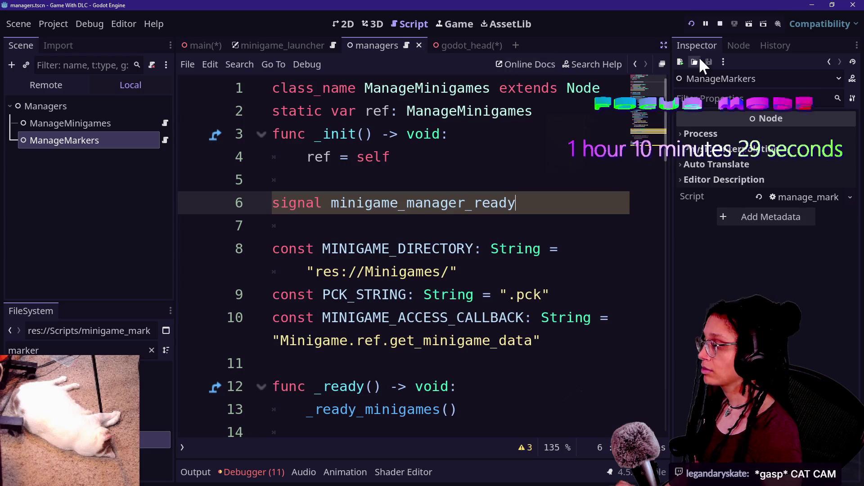
pyautogui.hotkey('ctrl', 'shift', 'F11')
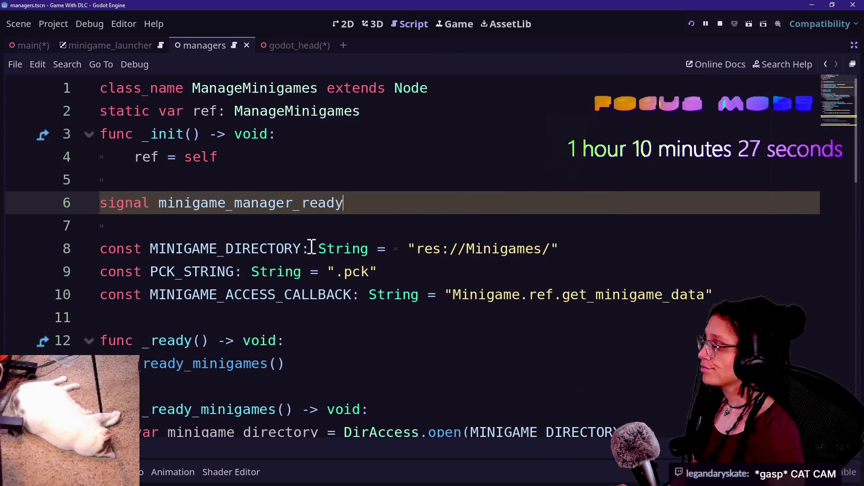
pyautogui.scroll(-2, 310, 234)
pyautogui.click(318, 203)
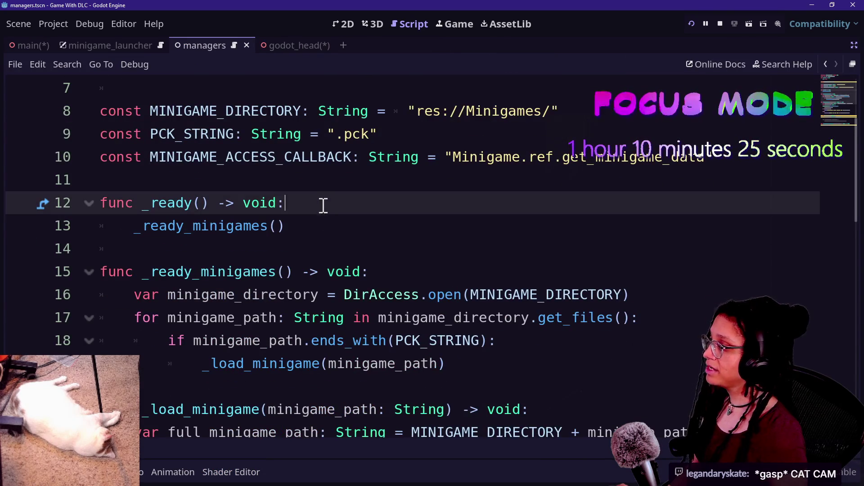
pyautogui.press('Return')
pyautogui.write('mi')
pyautogui.press('Return')
pyautogui.write('.emit(')
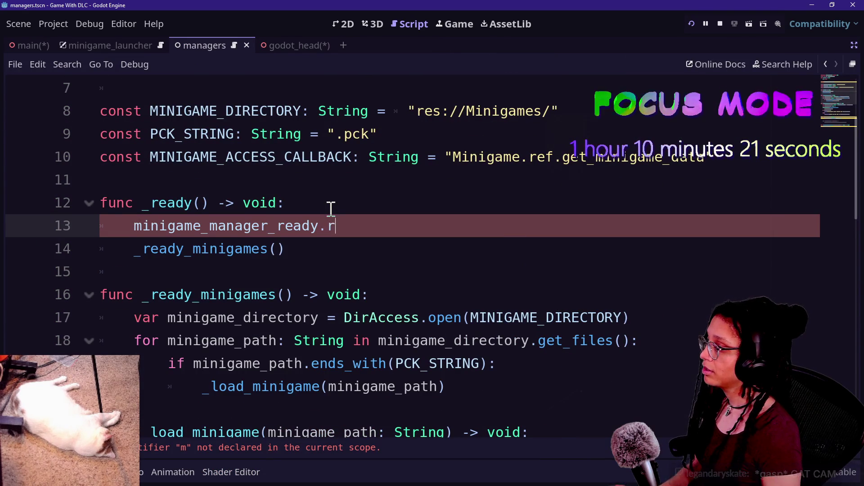
pyautogui.hotkey('ctrl', 's')
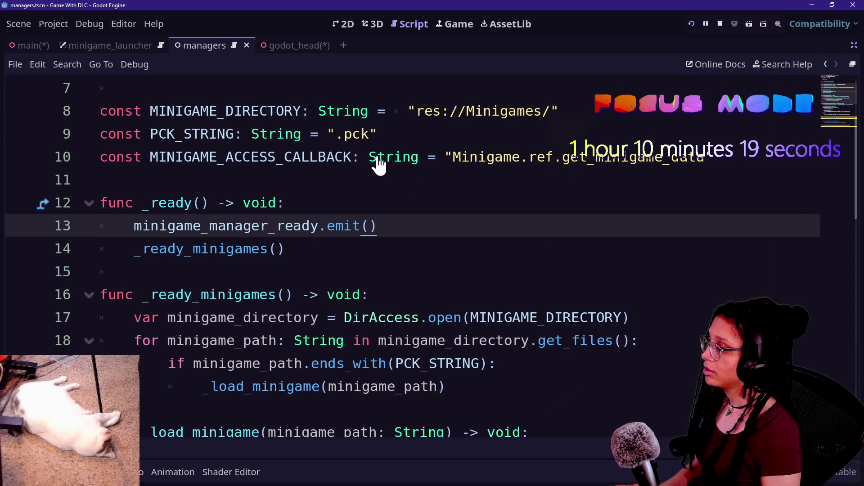
pyautogui.hotkey('shift', 'alt', 'o')
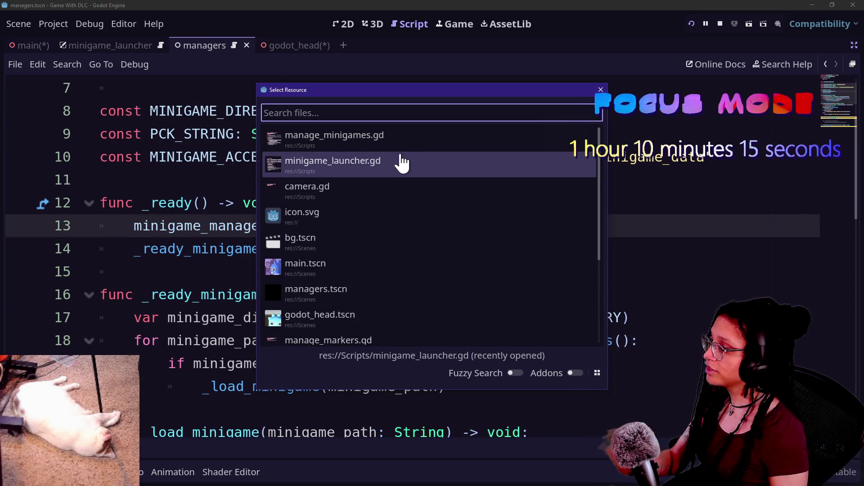
# Open manage_markers.gd by searching 'marke' in Quick Open.
pyautogui.write('mar')
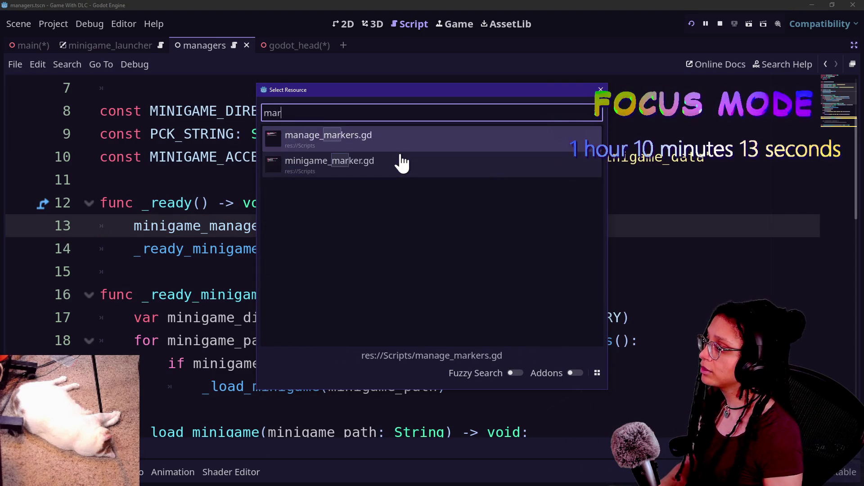
pyautogui.write('l')
pyautogui.press('BackSpace')
pyautogui.write('ke')
pyautogui.press('Return')
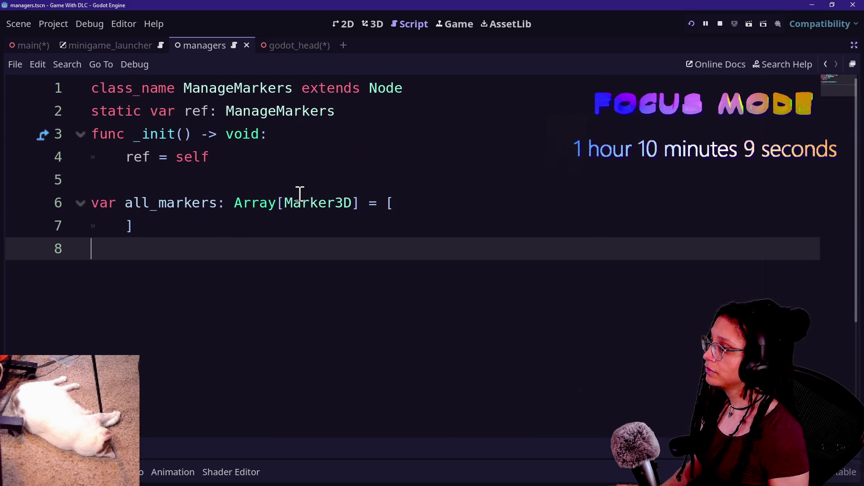
# Add a blank line below the array in manage_markers.gd.
pyautogui.hotkey('shift', 'alt', 'o')
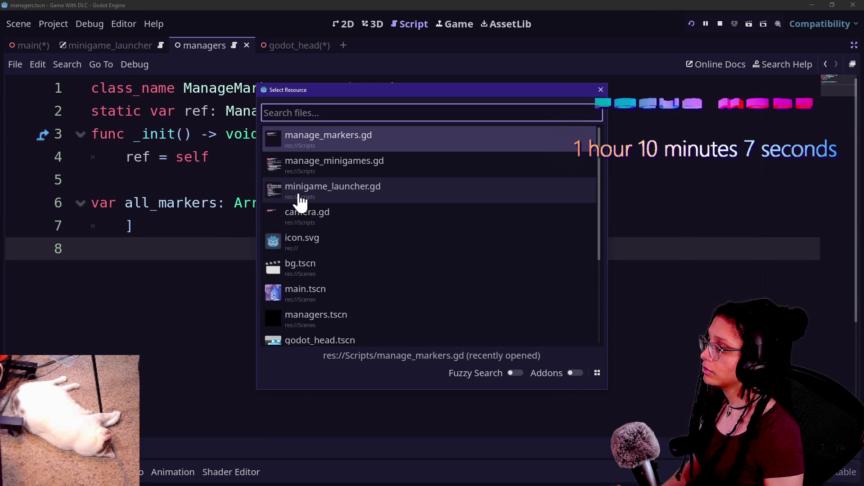
pyautogui.press('Escape')
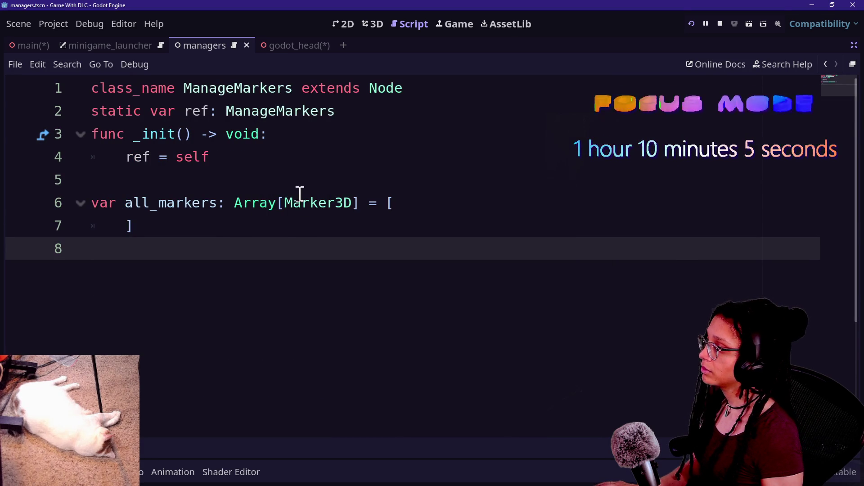
pyautogui.press('Return')
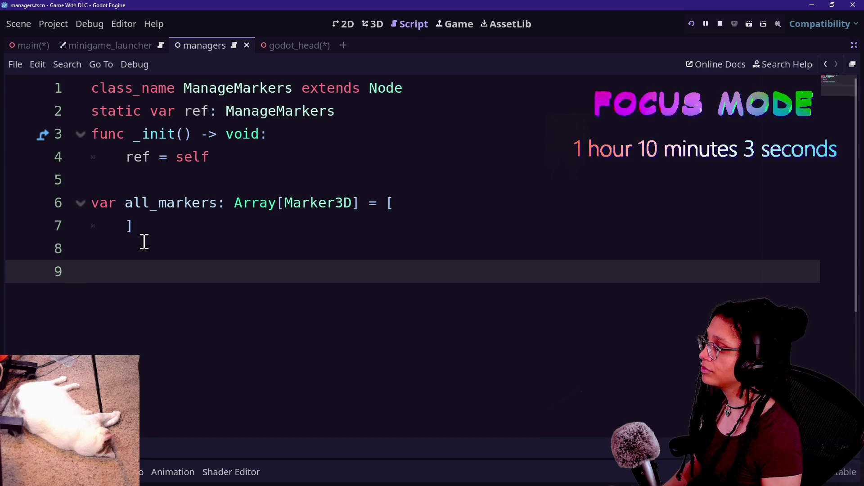
pyautogui.write('f')
pyautogui.press('BackSpace')
pyautogui.press('BackSpace')
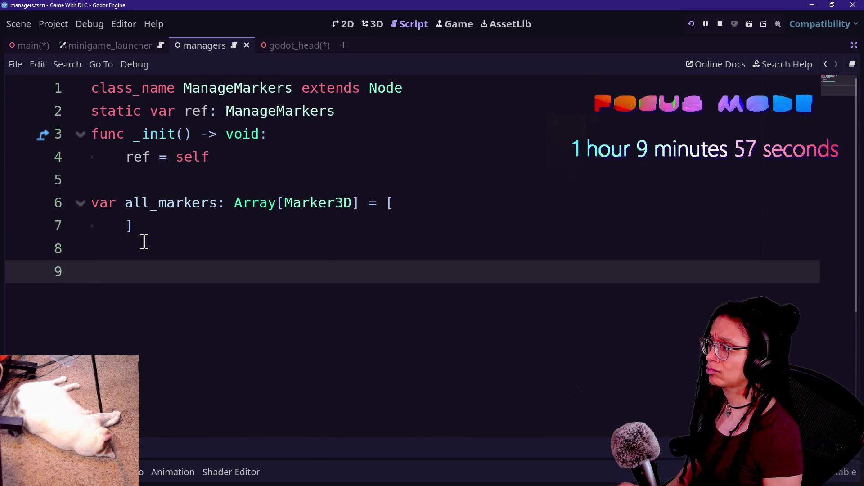
# Open the minigame_marker.gd script via a Quick Open search for 'marker'.
pyautogui.hotkey('shift', 'alt', 'o')
pyautogui.write('marker')
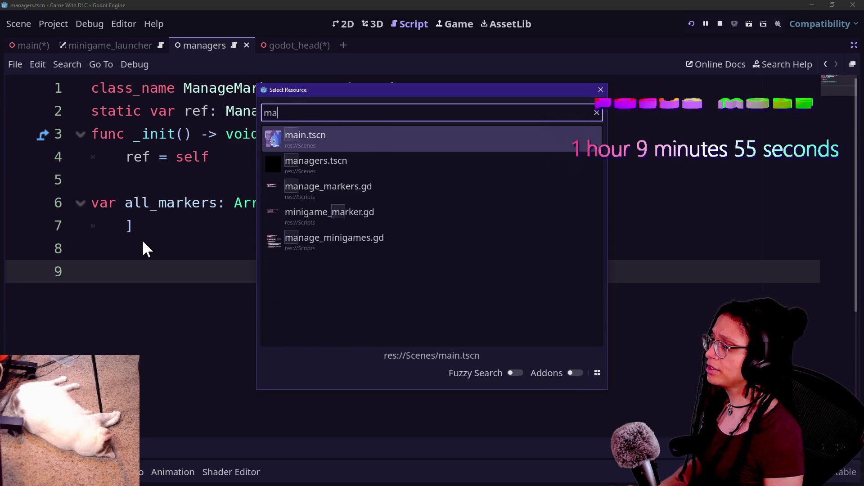
pyautogui.press('Down')
pyautogui.press('Return')
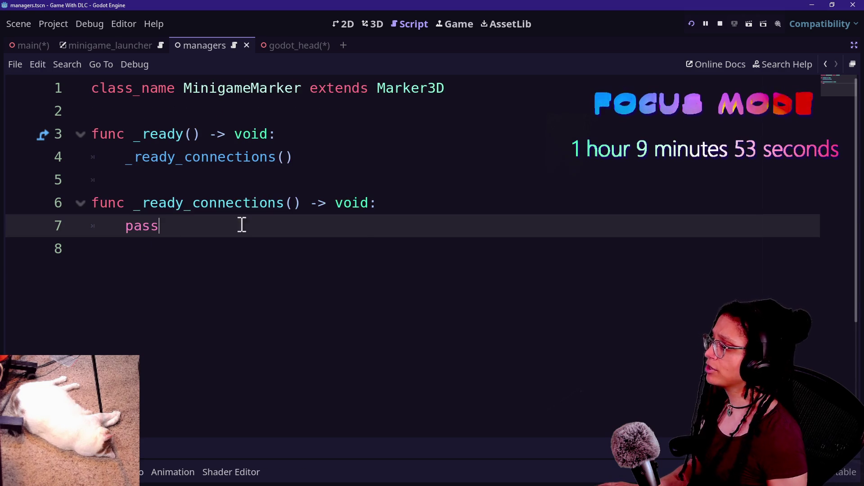
# Delete pass from _ready_connections and start a Manager.ref line in its place.
pyautogui.click(255, 205)
pyautogui.click(255, 252)
pyautogui.press('BackSpace')
pyautogui.press('BackSpace')
pyautogui.press('BackSpace')
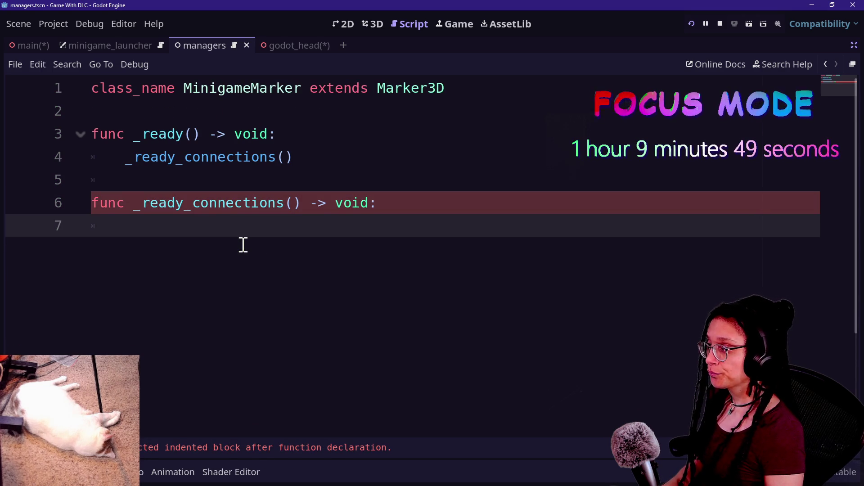
pyautogui.write('Mana')
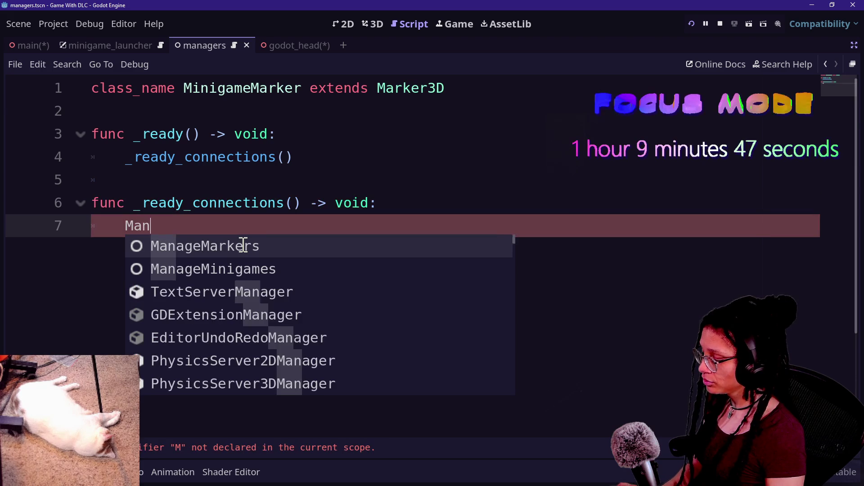
pyautogui.press('BackSpace')
pyautogui.press('BackSpace')
pyautogui.press('BackSpace')
pyautogui.press('BackSpace')
pyautogui.press('BackSpace')
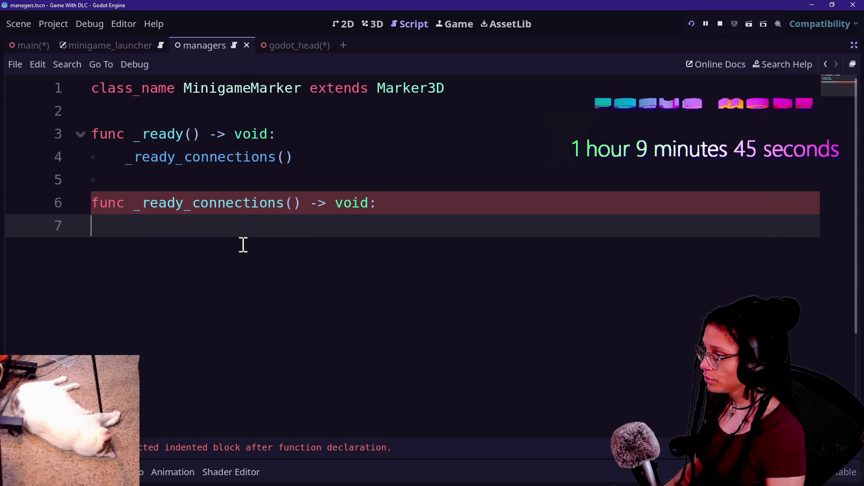
pyautogui.press('Tab')
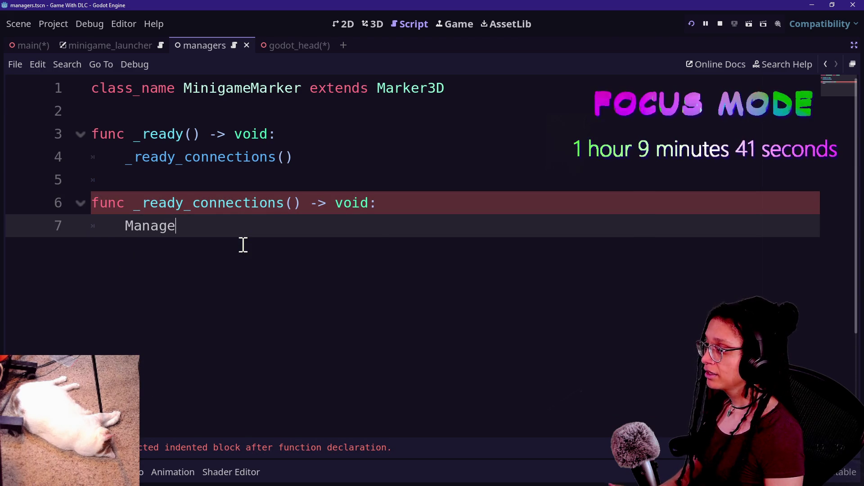
pyautogui.write('r.ref')
pyautogui.press('Escape')
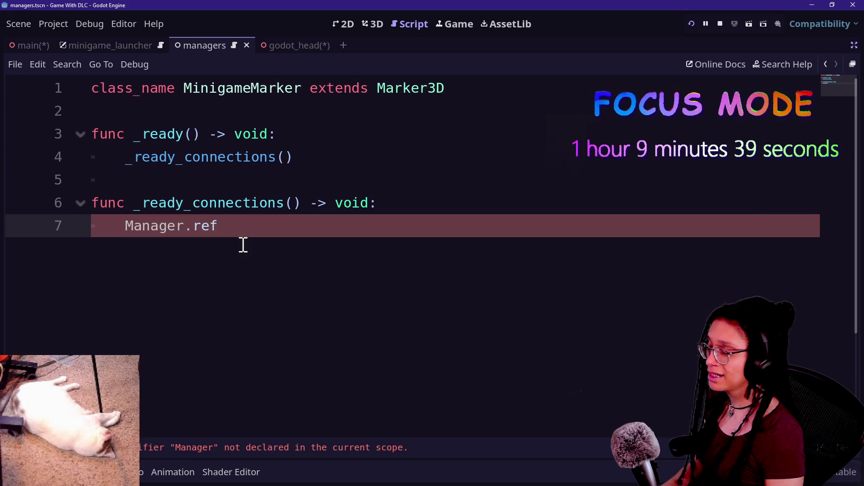
# Reopen manage_minigames.gd from the Quick Open results.
pyautogui.hotkey('shift', 'alt', 'o')
pyautogui.write('manager')
pyautogui.press('BackSpace')
pyautogui.press('BackSpace')
pyautogui.press('BackSpace')
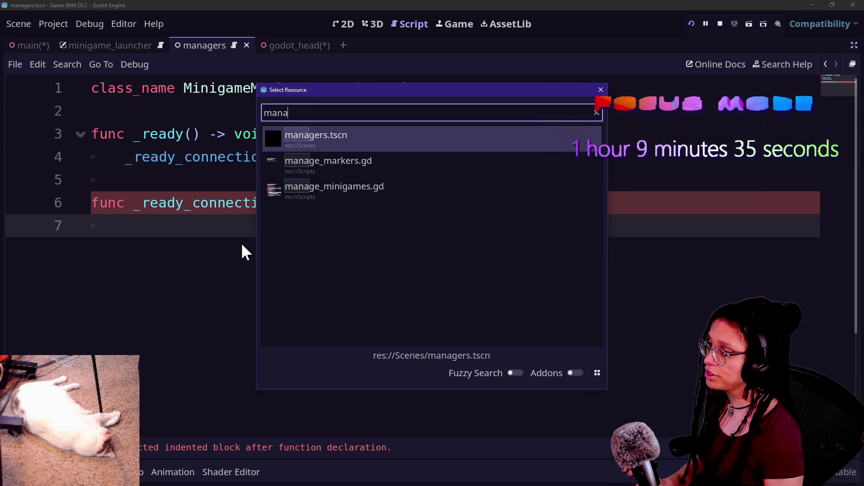
pyautogui.write('in')
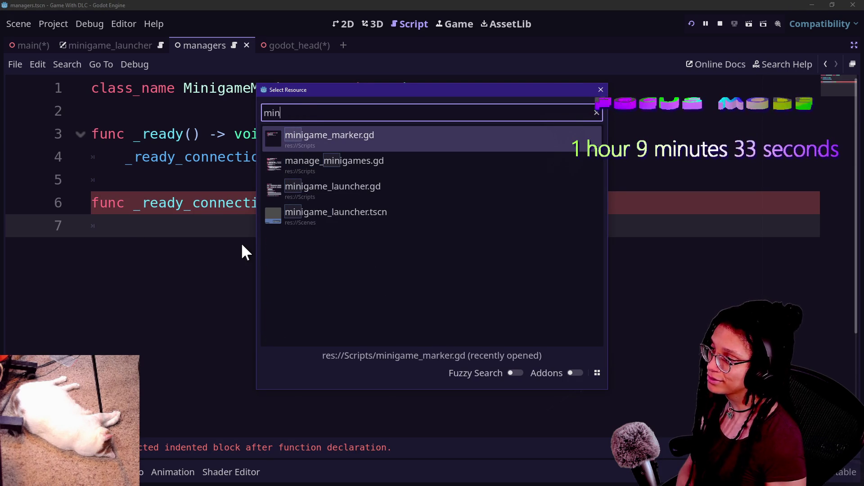
pyautogui.press('Down')
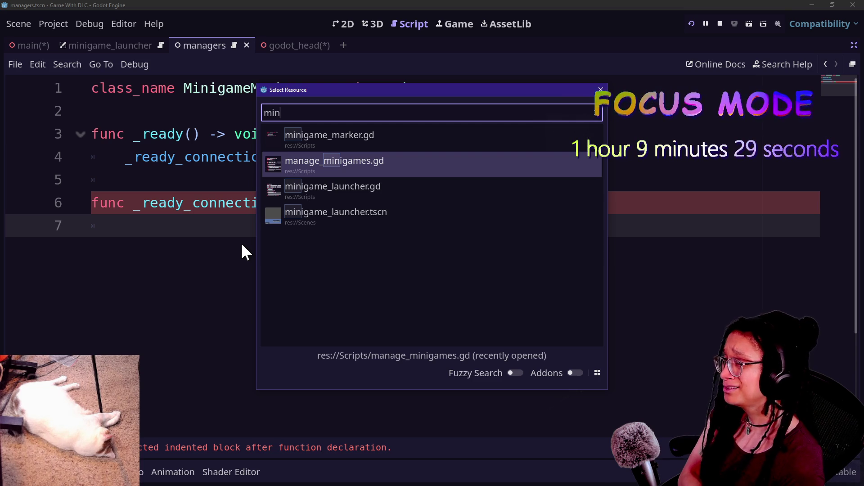
pyautogui.press('Return')
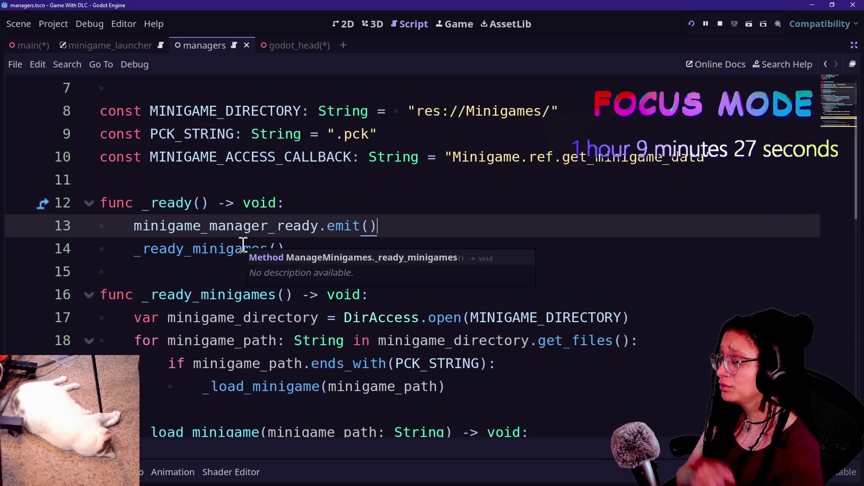
# Review the constant definitions on lines 8–10 of the ManageMinigames script.
pyautogui.scroll(2, 363, 195)
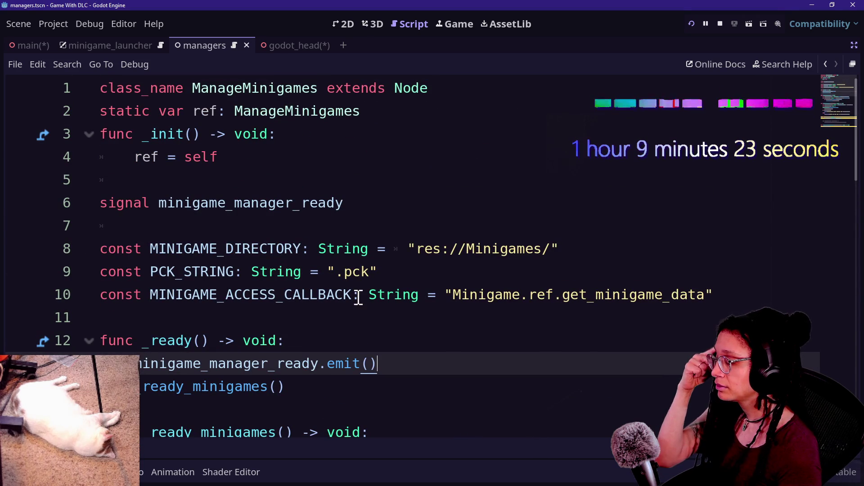
pyautogui.moveTo(305, 375)
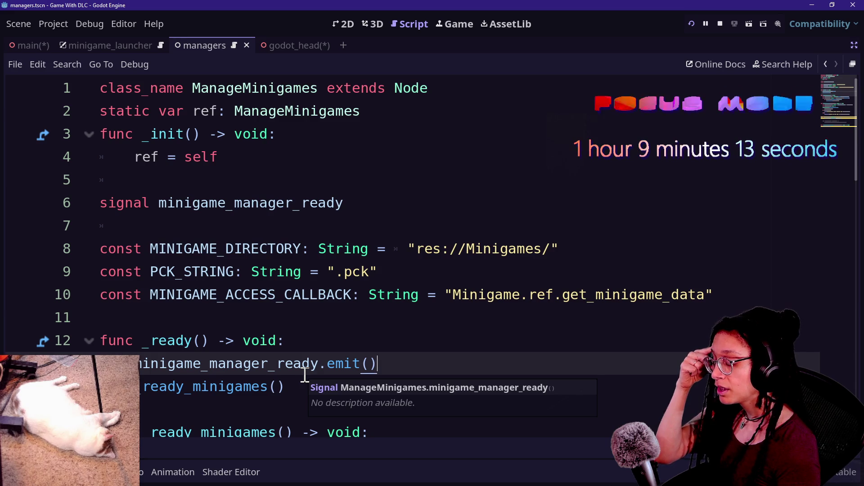
pyautogui.moveTo(319, 250); pyautogui.dragTo(366, 295)
pyautogui.click(400, 345)
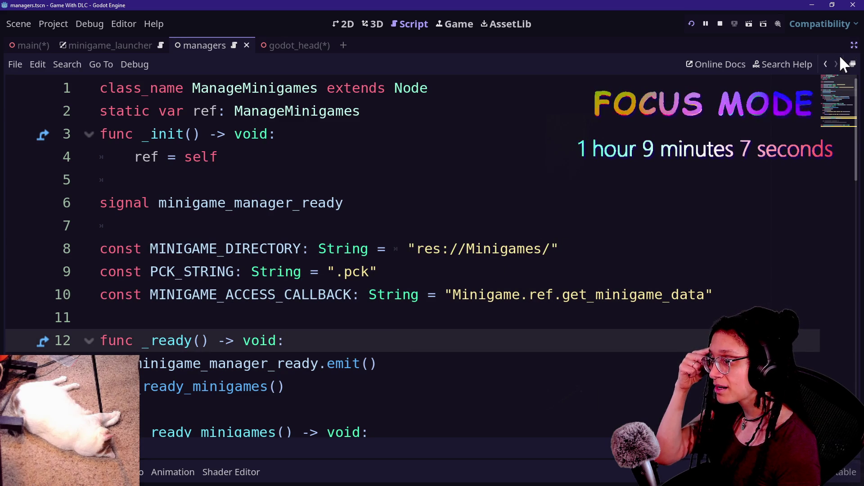
# Turn off distraction-free mode, narrow the Inspector, and open Project Settings.
pyautogui.click(854, 45)
pyautogui.click(433, 362)
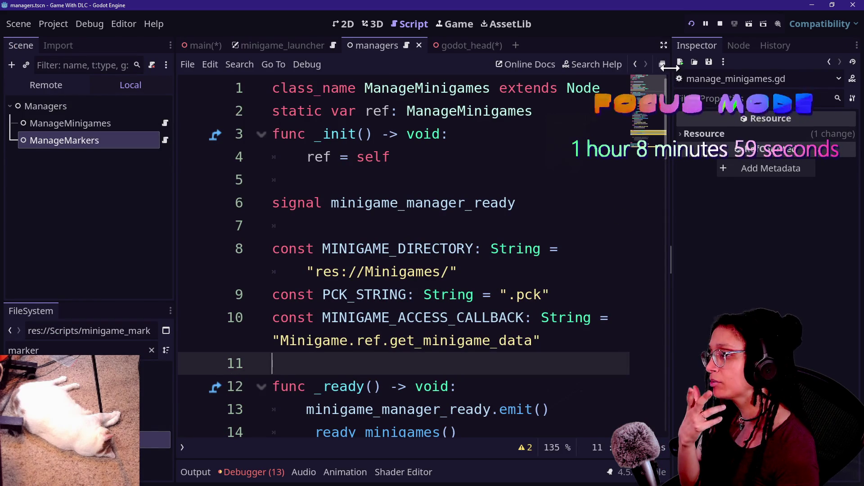
pyautogui.moveTo(670, 66); pyautogui.dragTo(817, 104)
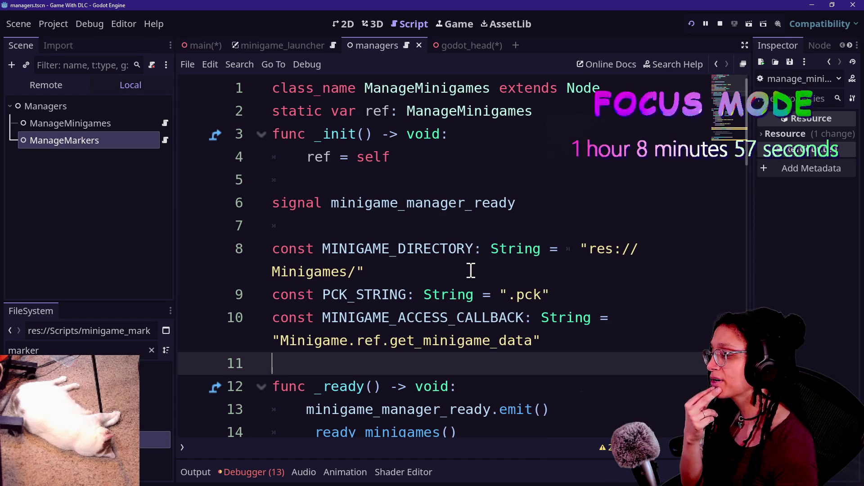
pyautogui.press('Down')
pyautogui.press('Down')
pyautogui.press('Down')
pyautogui.press('Down')
pyautogui.press('Down')
pyautogui.press('Down')
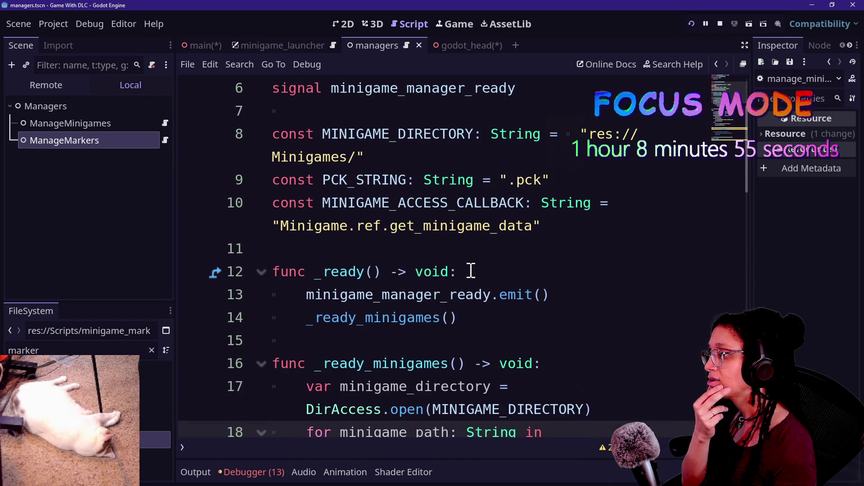
pyautogui.press('Up')
pyautogui.press('Up')
pyautogui.press('Up')
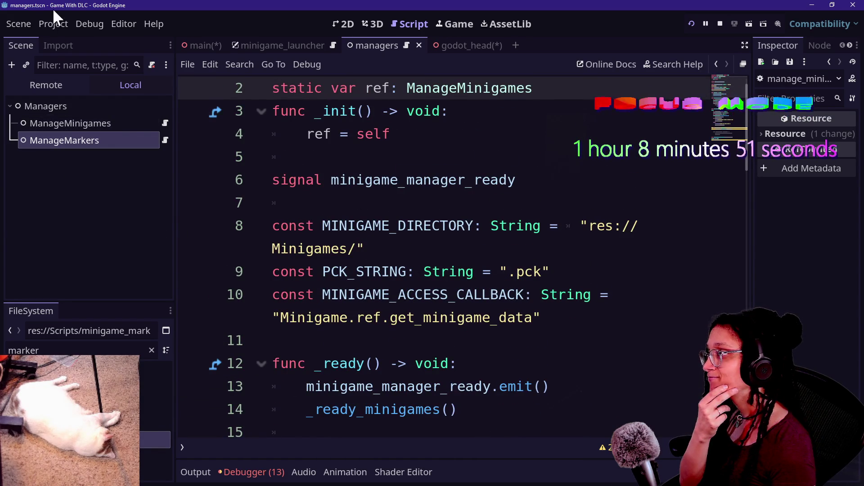
pyautogui.click(53, 23)
pyautogui.click(82, 42)
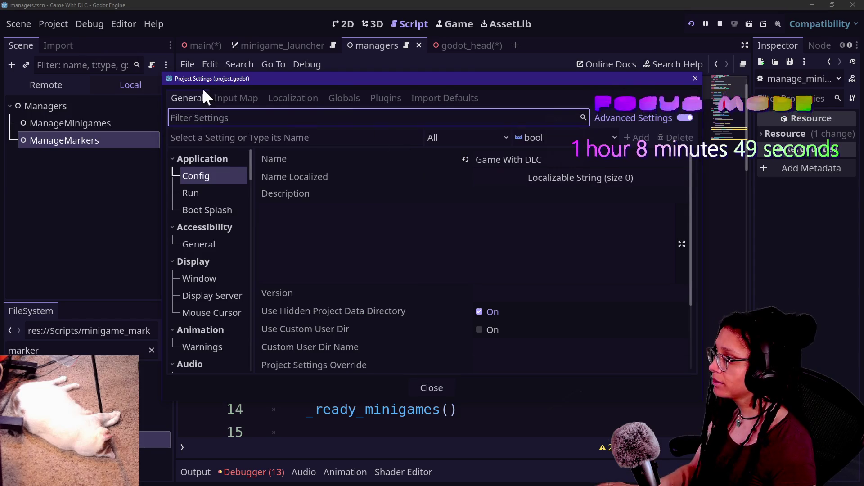
# Add a Globals autoload backed by a new res://Scripts/globals.gd script, then close Project Settings.
pyautogui.click(344, 98)
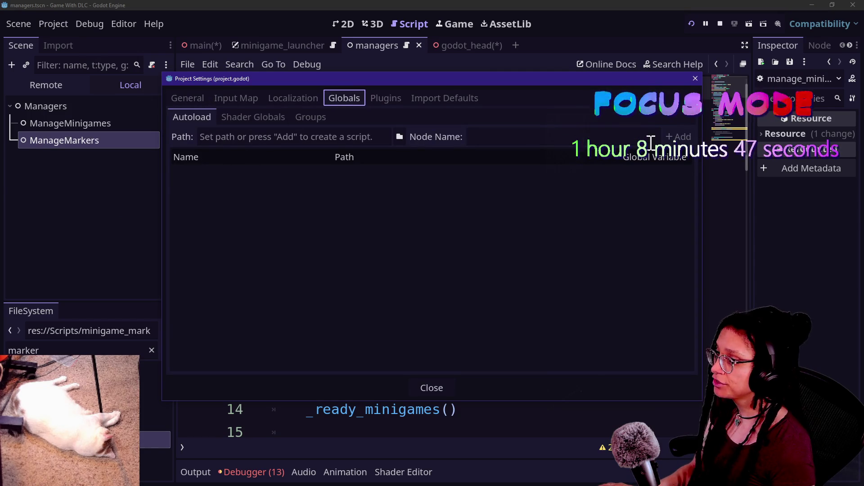
pyautogui.click(335, 136)
pyautogui.write('Globals')
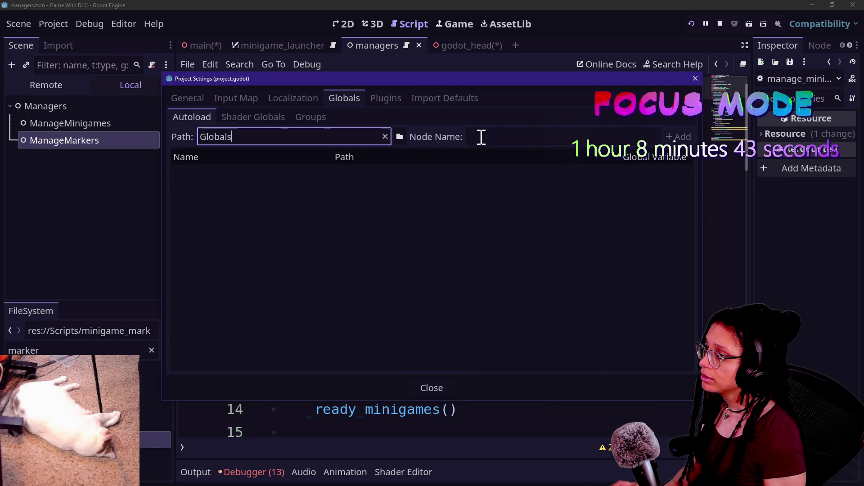
pyautogui.click(526, 140)
pyautogui.write('Globals')
pyautogui.click(679, 136)
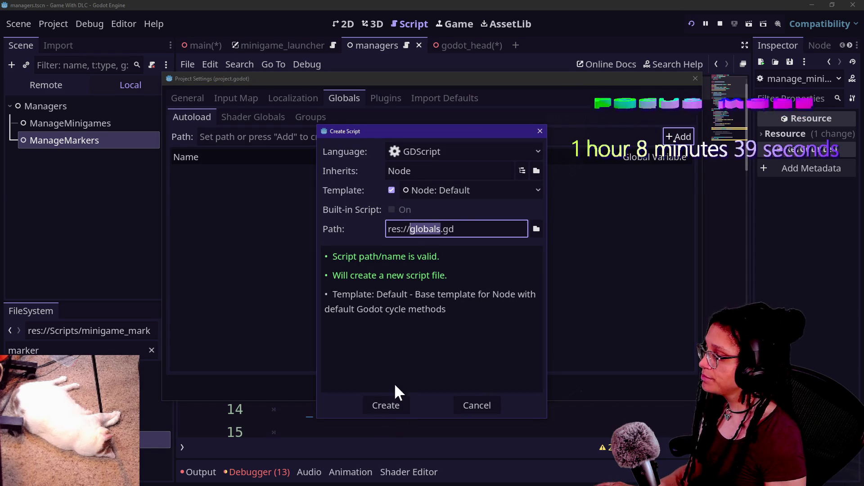
pyautogui.press('Left')
pyautogui.write('Script')
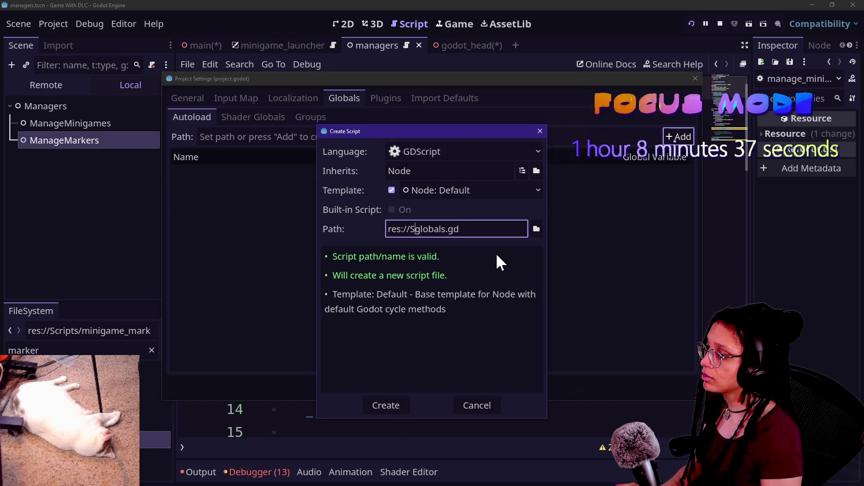
pyautogui.write('s/')
pyautogui.press('Return')
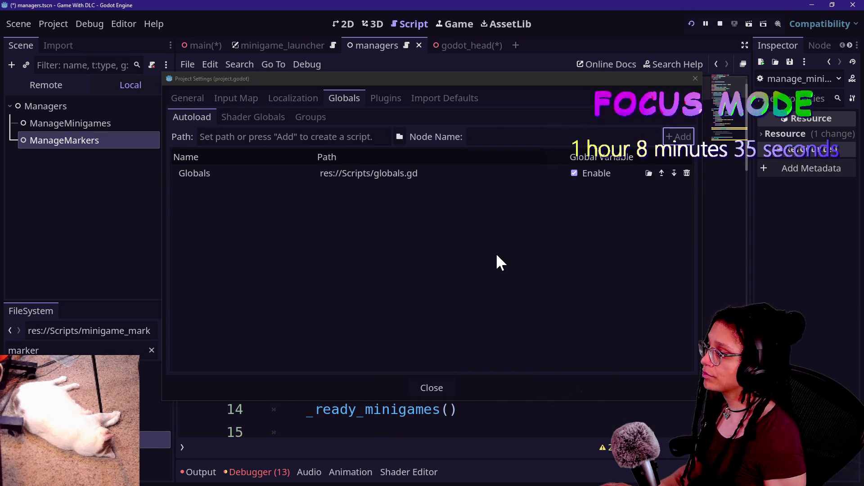
pyautogui.click(696, 79)
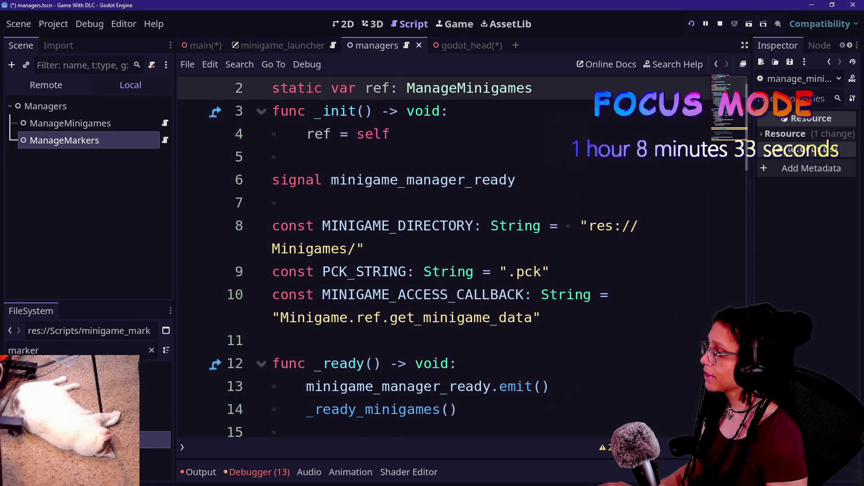
# Open globals.gd from the FileSystem filter 'global' and delete its template code.
pyautogui.doubleClick(66, 350)
pyautogui.write('global')
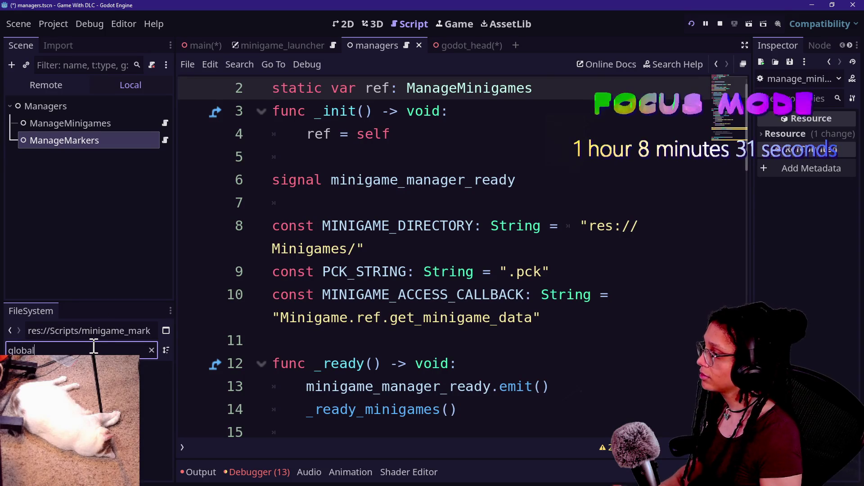
pyautogui.doubleClick(156, 423)
pyautogui.moveTo(355, 387)
pyautogui.mouseDown()
pyautogui.moveTo(338, 140)
pyautogui.moveTo(309, 113)
pyautogui.mouseUp()
pyautogui.press('BackSpace')
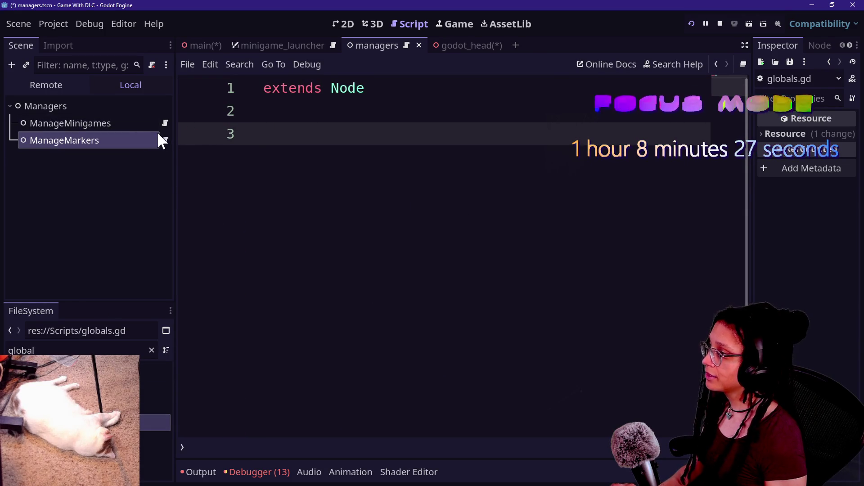
# Move the minigame_manager_ready signal from ManageMinigames into globals.gd and save.
pyautogui.click(165, 123)
pyautogui.moveTo(508, 189); pyautogui.dragTo(554, 155)
pyautogui.hotkey('ctrl', 'c')
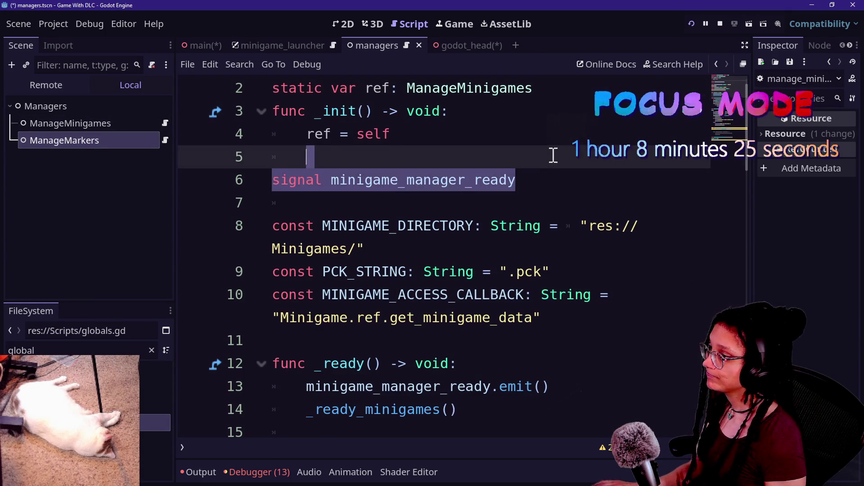
pyautogui.press('BackSpace')
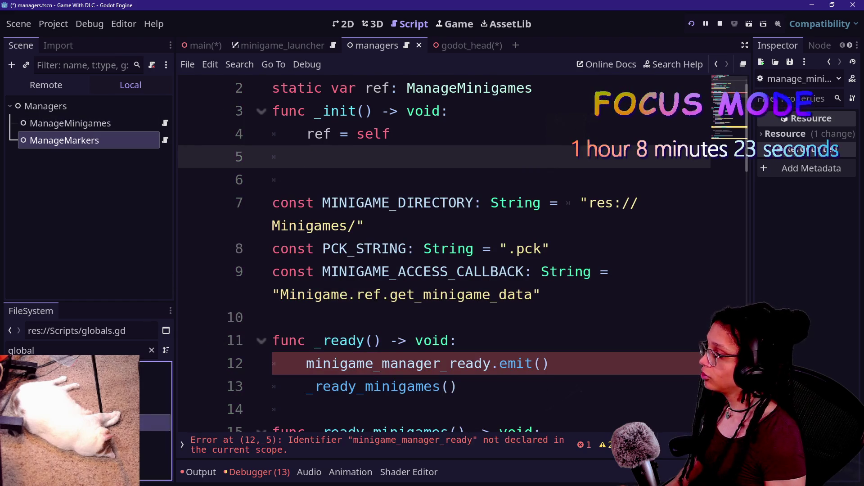
pyautogui.doubleClick(155, 422)
pyautogui.hotkey('ctrl', 'v')
pyautogui.click(308, 141)
pyautogui.press('BackSpace')
pyautogui.hotkey('ctrl', 's')
# Open the manage_markers.gd script from the recent Quick Open list.
pyautogui.click(165, 139)
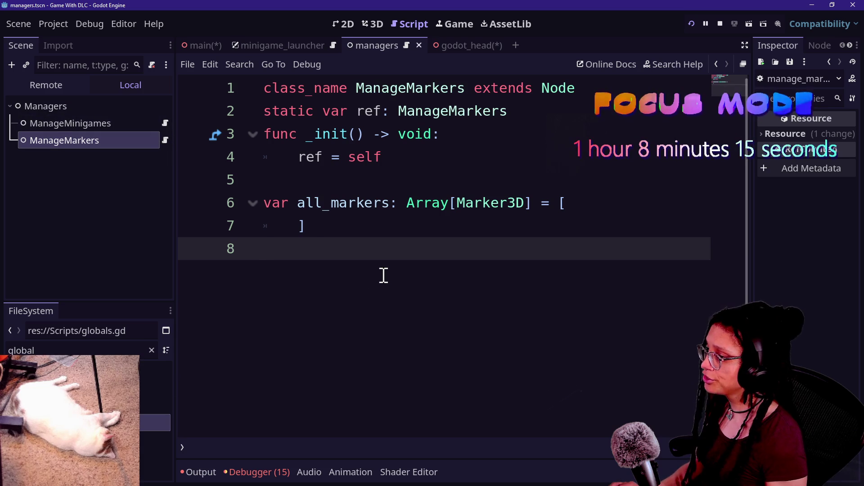
pyautogui.hotkey('shift', 'alt', 'o')
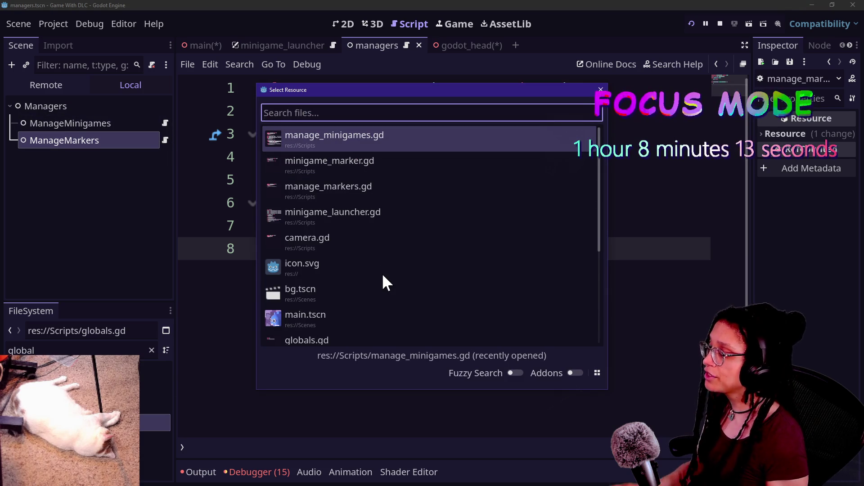
pyautogui.press('Down')
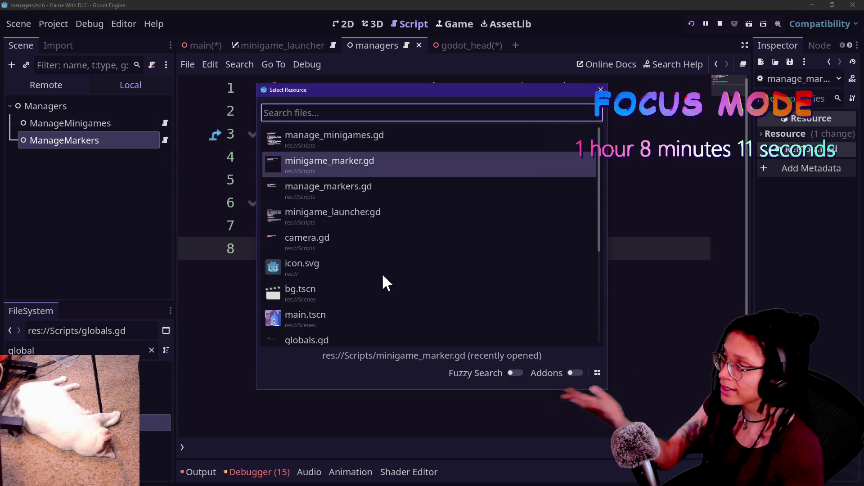
pyautogui.press('Down')
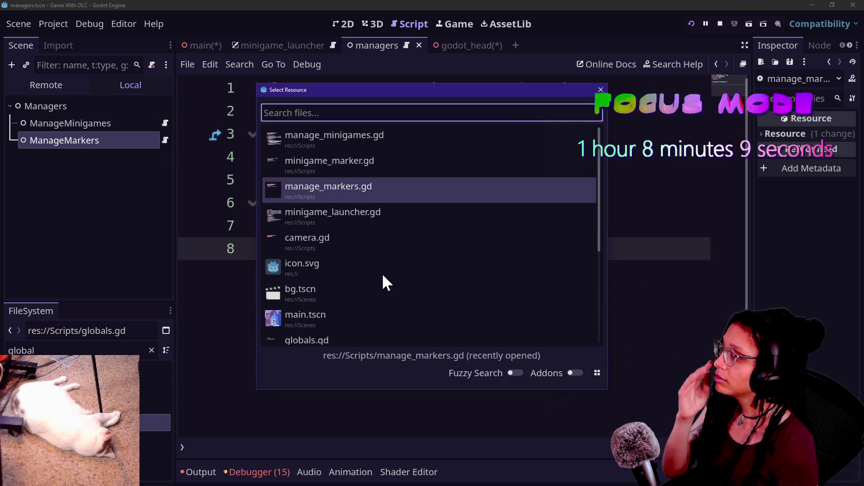
pyautogui.doubleClick(317, 186)
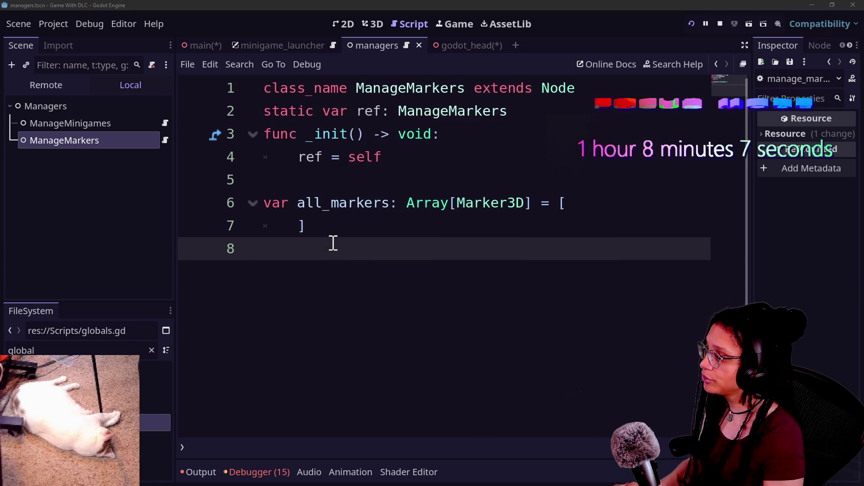
# Return to globals.gd and insert a new line above the signal declaration.
pyautogui.hotkey('ctrl', 'alt', 'o')
pyautogui.write('global')
pyautogui.press('Return')
pyautogui.click(431, 48)
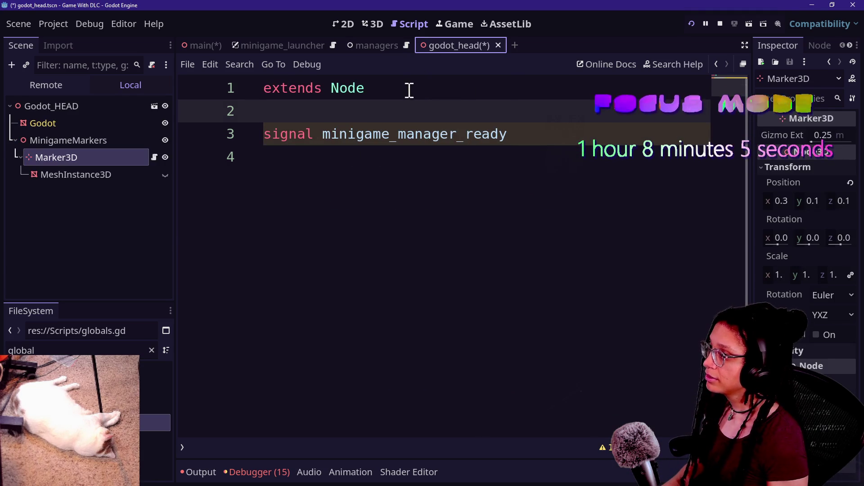
pyautogui.press('Return')
pyautogui.write('start_')
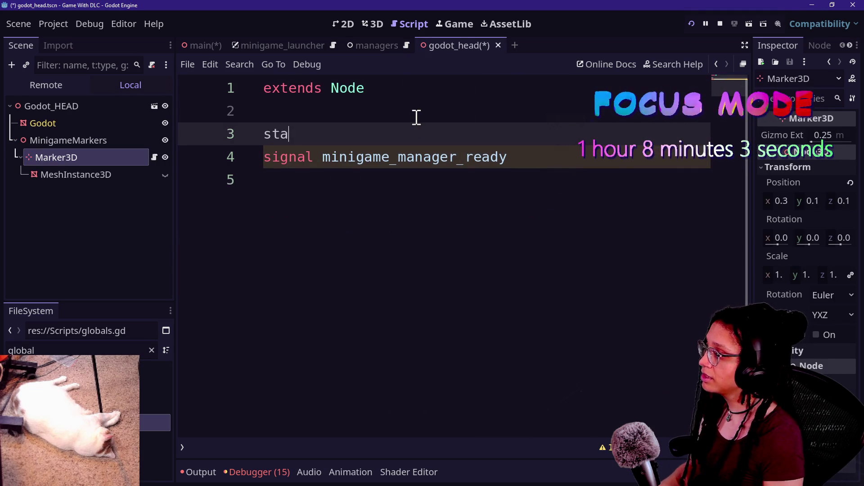
pyautogui.press('BackSpace')
pyautogui.press('BackSpace')
pyautogui.press('BackSpace')
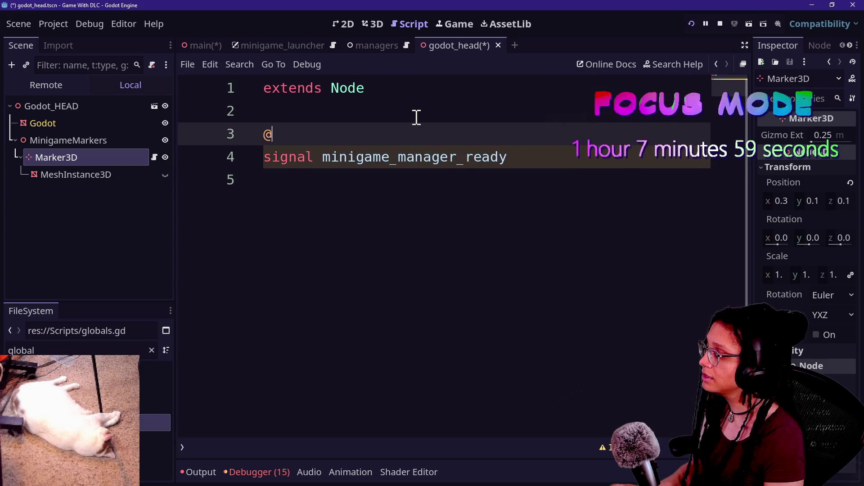
pyautogui.write('warning')
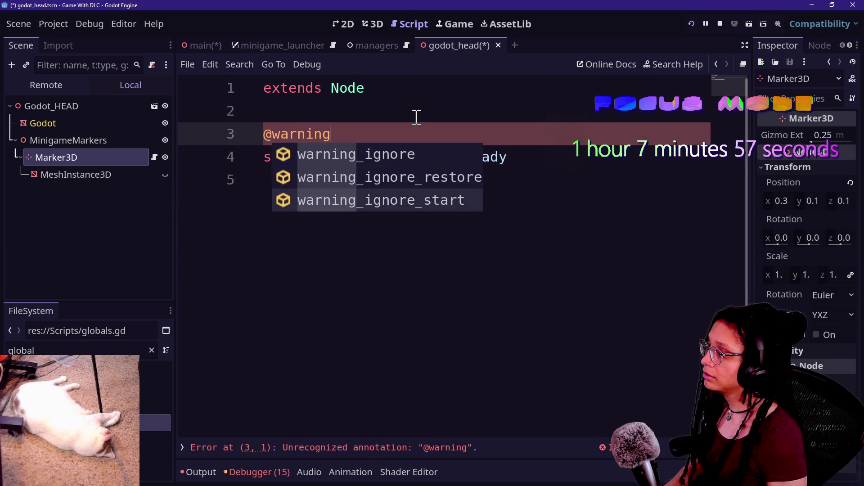
pyautogui.press('Return')
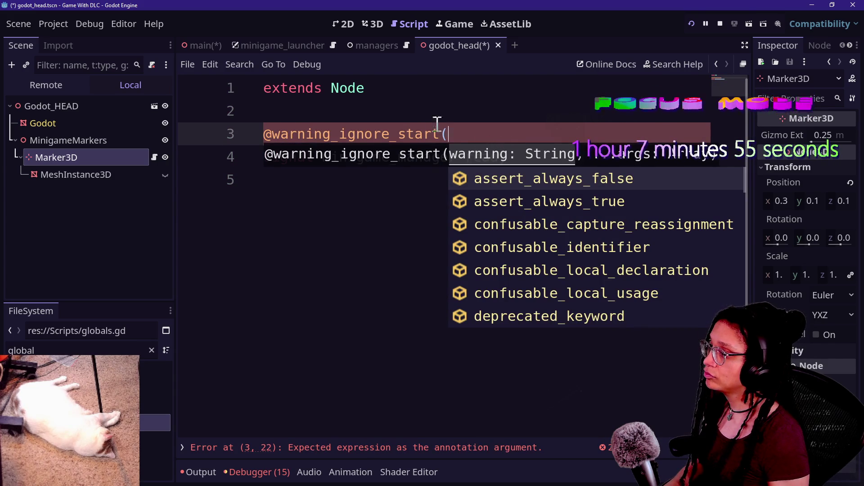
pyautogui.write('"un')
pyautogui.press('BackSpace')
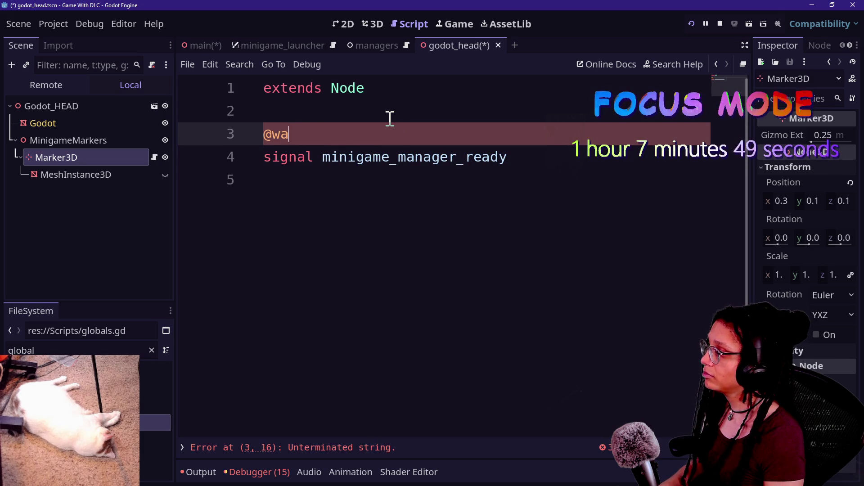
pyautogui.write('warning')
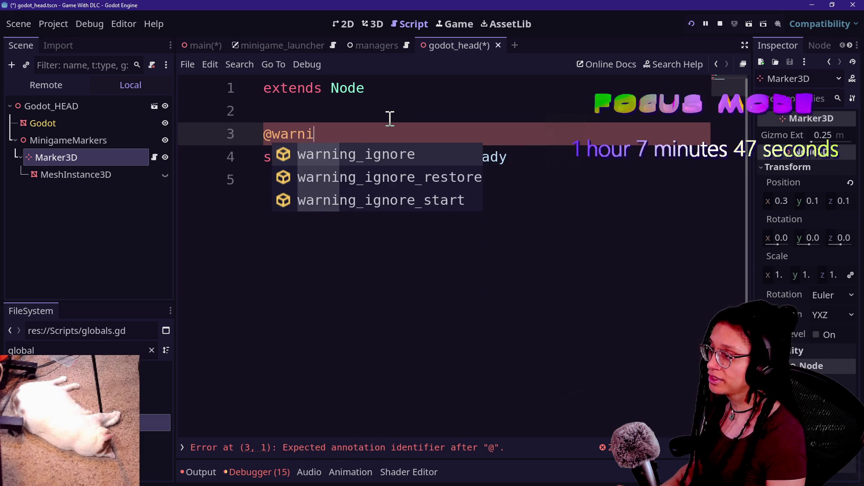
pyautogui.press('Return')
# Complete the annotation argument as "unused_signal" and save the globals script.
pyautogui.write('"')
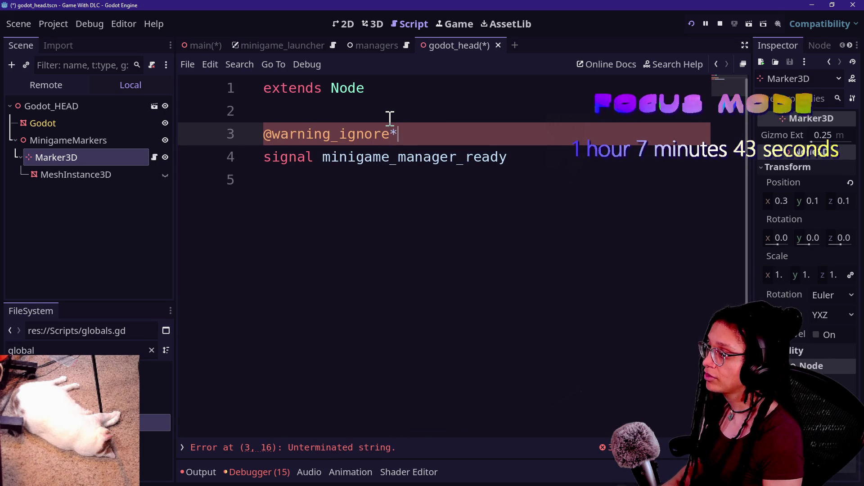
pyautogui.write('unused')
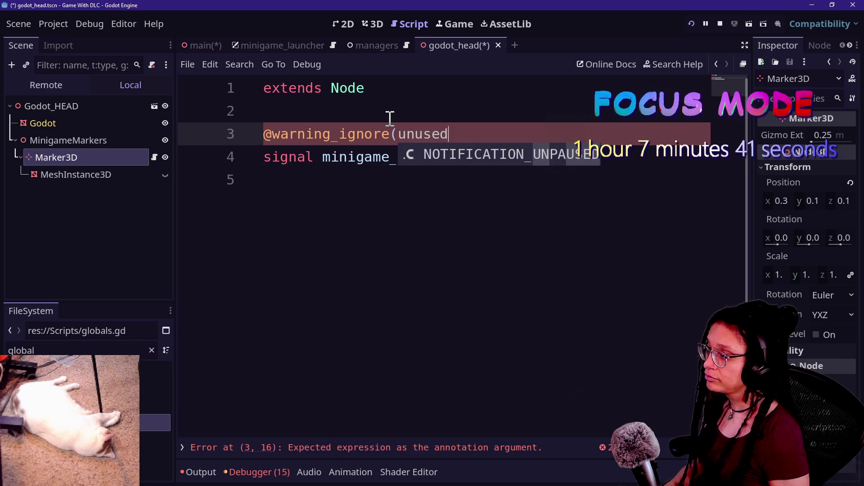
pyautogui.press('BackSpace')
pyautogui.press('BackSpace')
pyautogui.press('BackSpace')
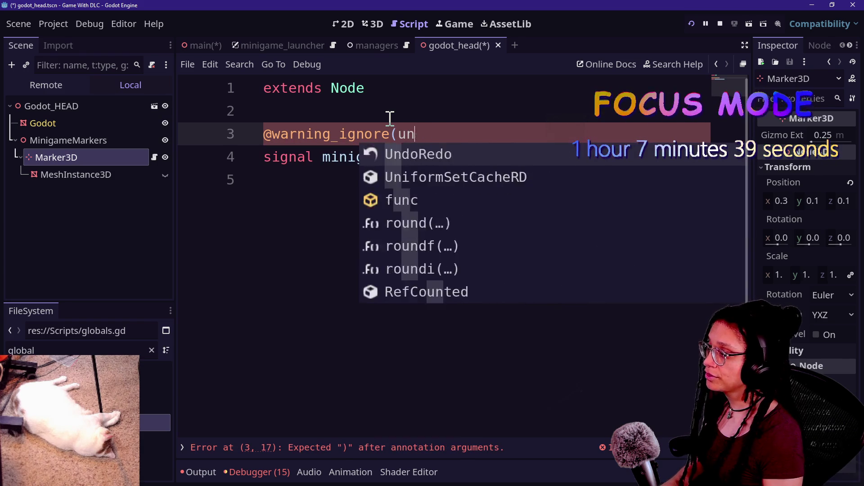
pyautogui.write('nused')
pyautogui.press('BackSpace')
pyautogui.press('BackSpace')
pyautogui.press('BackSpace')
pyautogui.press('BackSpace')
pyautogui.write('unu')
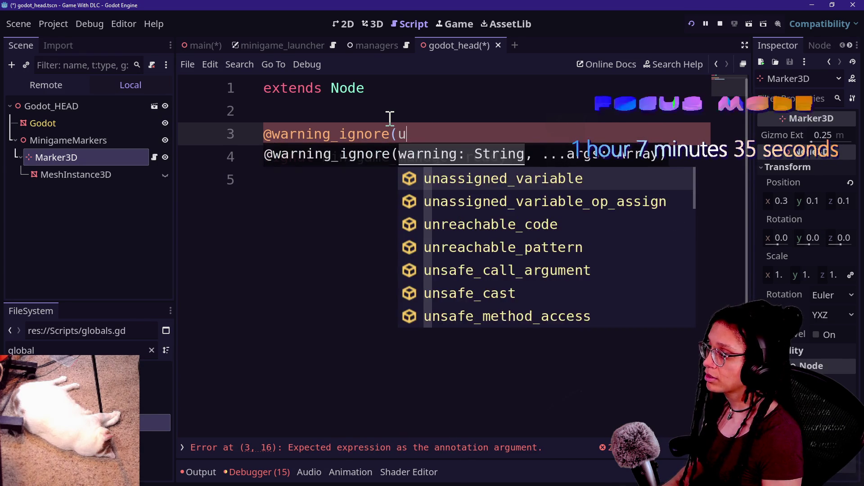
pyautogui.press('BackSpace')
pyautogui.press('BackSpace')
pyautogui.press('BackSpace')
pyautogui.write('"unused_signal)')
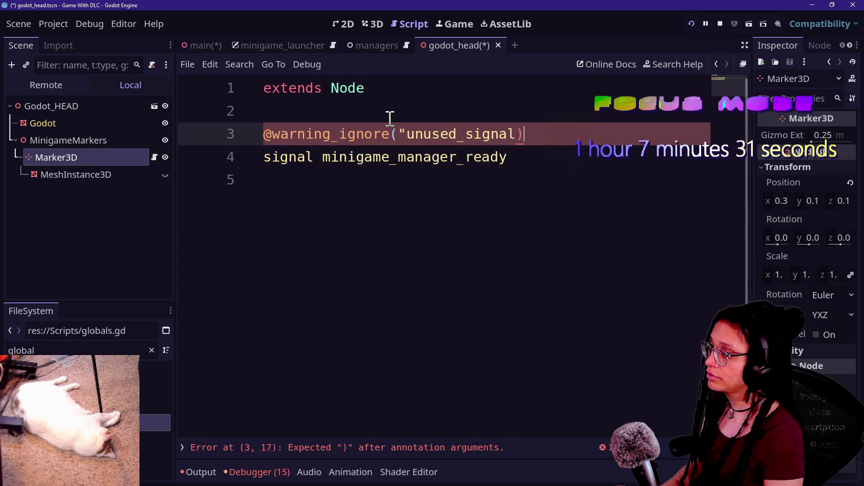
pyautogui.press('BackSpace')
pyautogui.write('")')
pyautogui.click(491, 158)
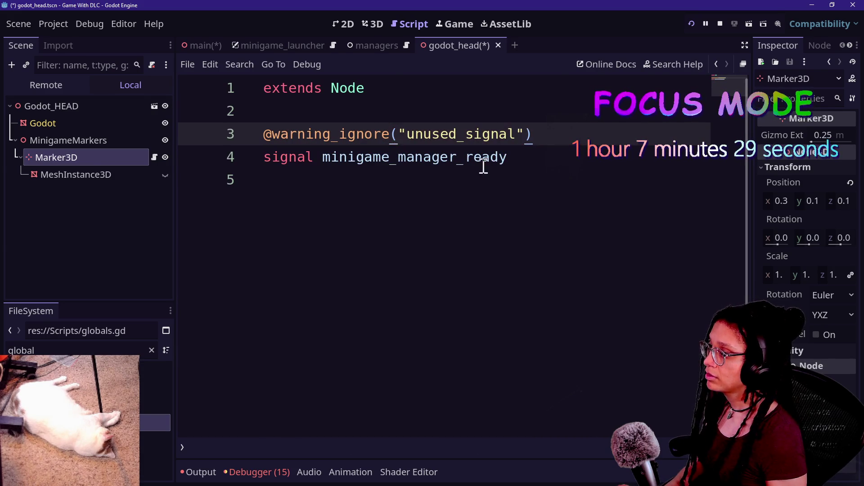
pyautogui.hotkey('ctrl', 's')
pyautogui.click(597, 171)
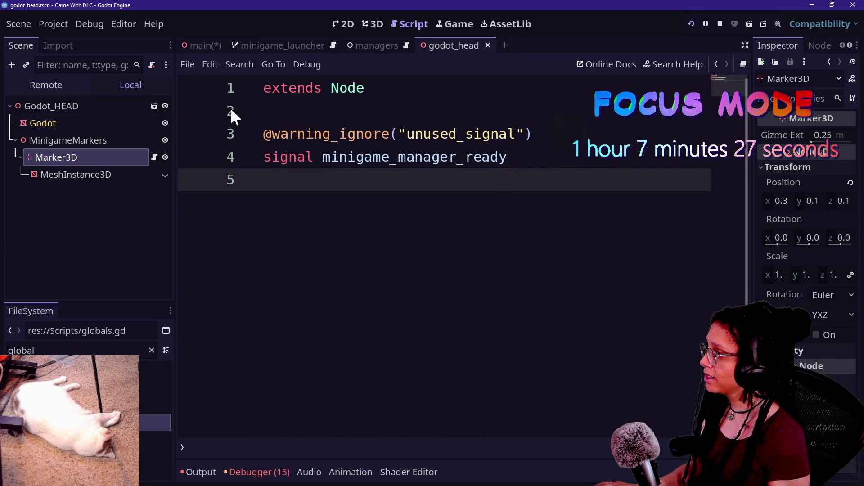
# Prefix line 12's emit with Globals. in manage_minigames.gd and test-run the game.
pyautogui.click(402, 47)
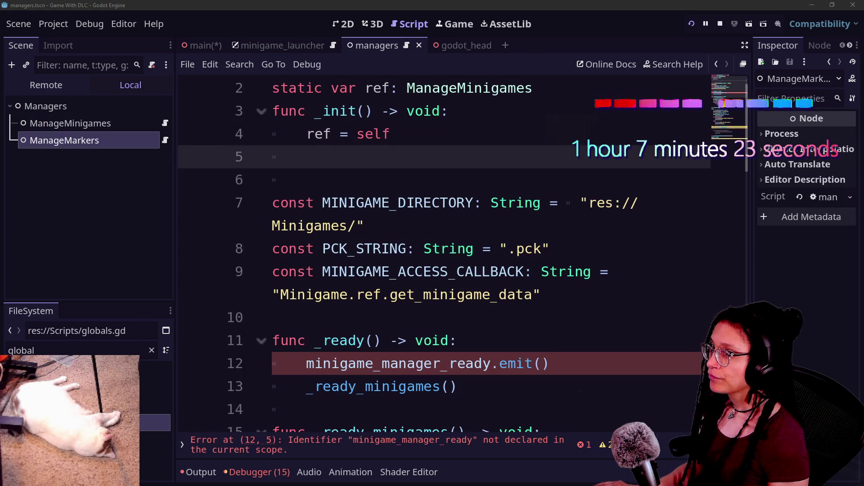
pyautogui.click(513, 385)
pyautogui.scroll(-1, 531, 324)
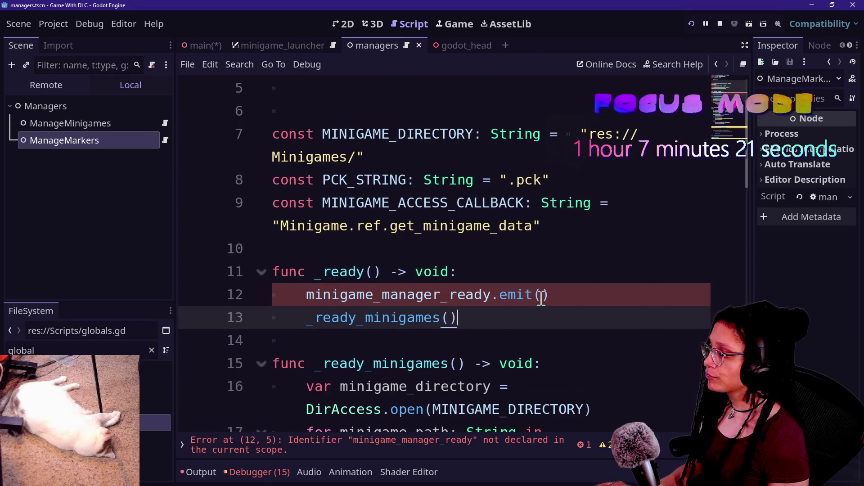
pyautogui.click(311, 296)
pyautogui.write('Globals.')
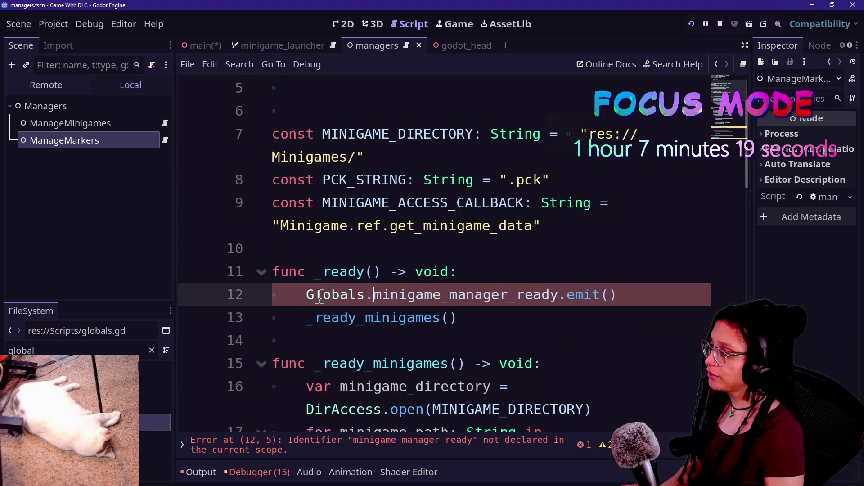
pyautogui.press('F5')
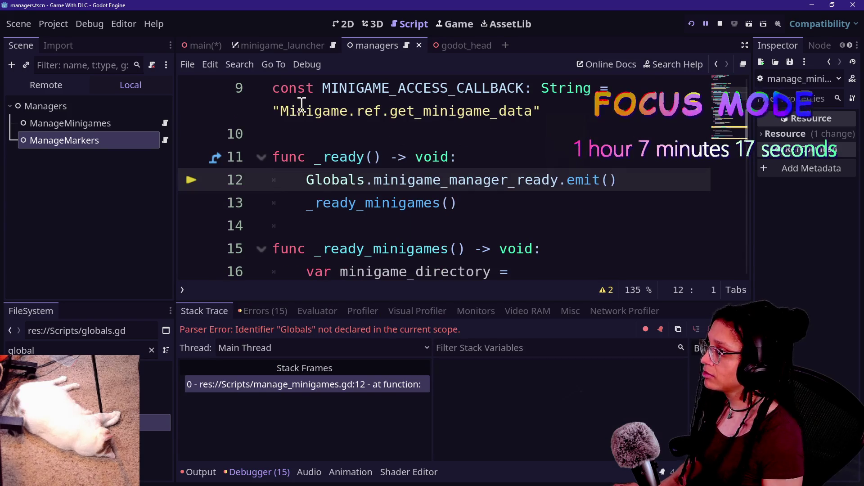
pyautogui.click(720, 23)
pyautogui.click(478, 129)
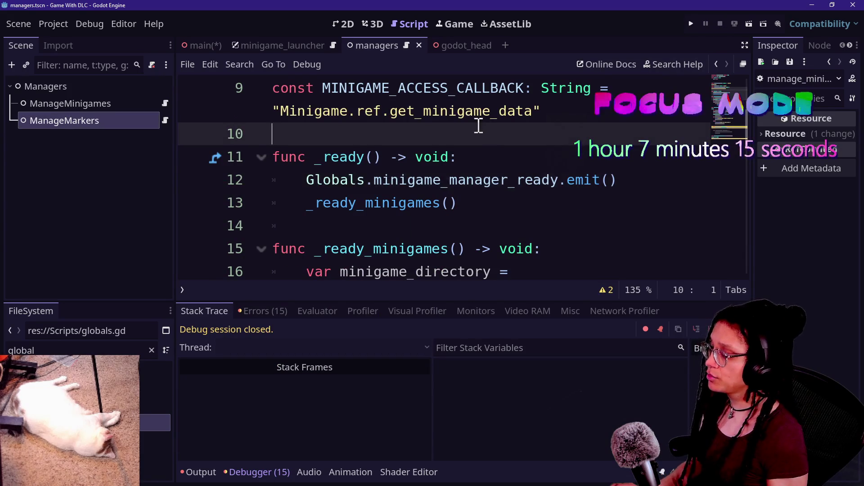
# Open minigame_marker.gd via a Quick Open search for 'minigame'.
pyautogui.hotkey('shift', 'alt', 'o')
pyautogui.write('minigame')
pyautogui.press('Return')
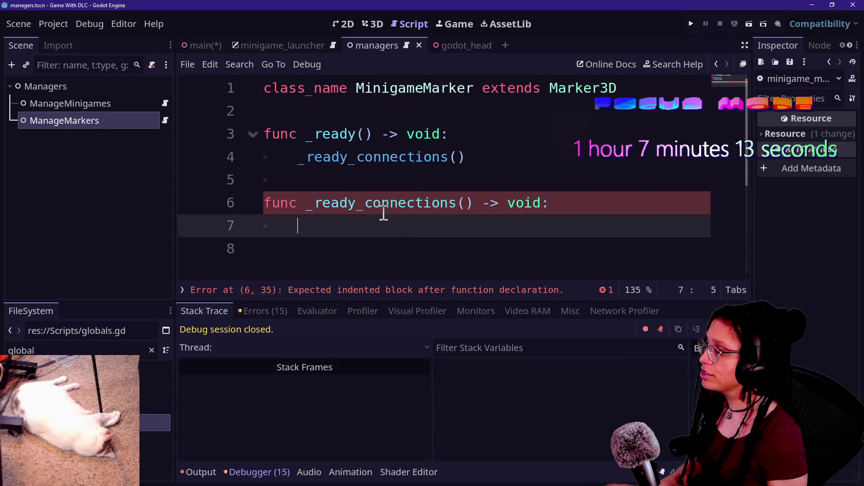
pyautogui.hotkey('alt', 'o')
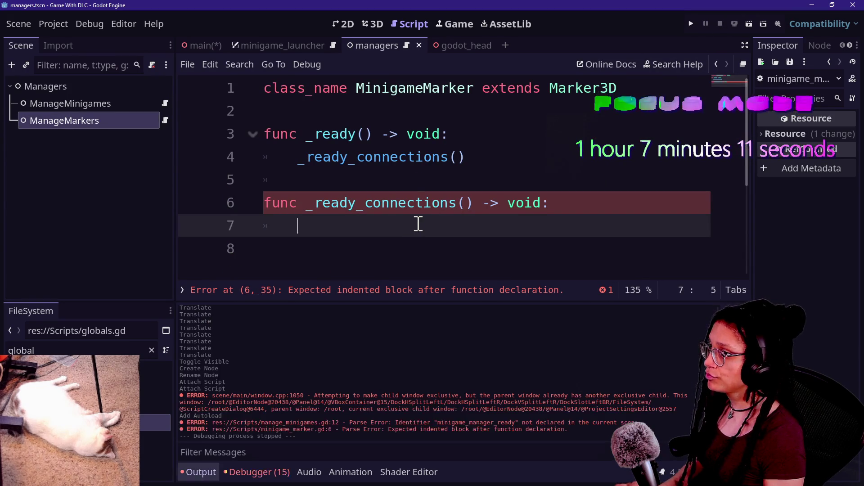
pyautogui.hotkey('alt', 'o')
pyautogui.hotkey('ctrl', 'shift', 'F11')
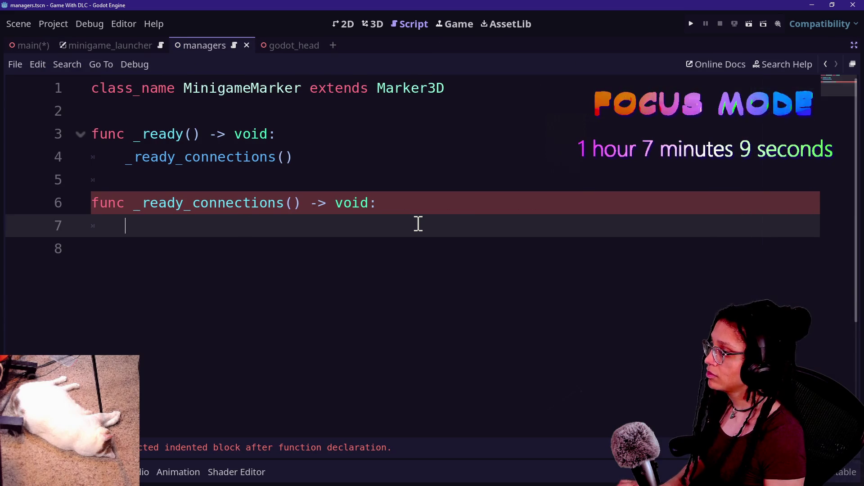
# Begin _ready_connections with Globals.minigame_manager_ready.connect( using autocomplete.
pyautogui.write('Globals.m')
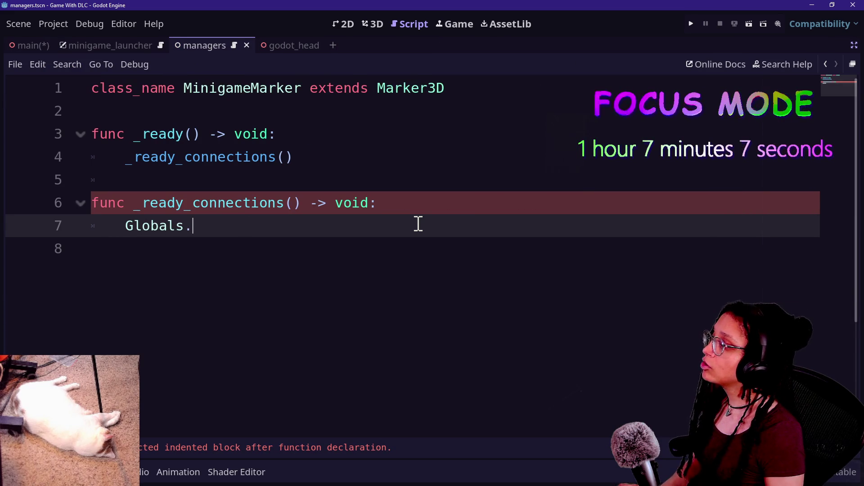
pyautogui.press('Return')
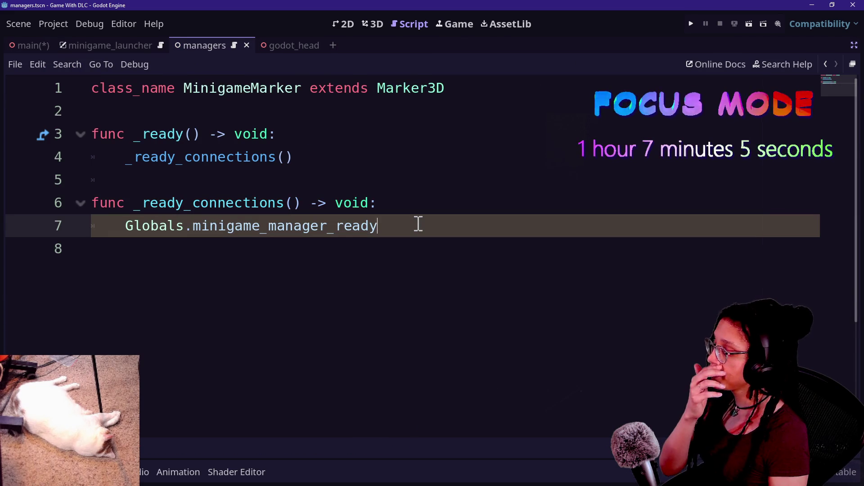
pyautogui.write('.')
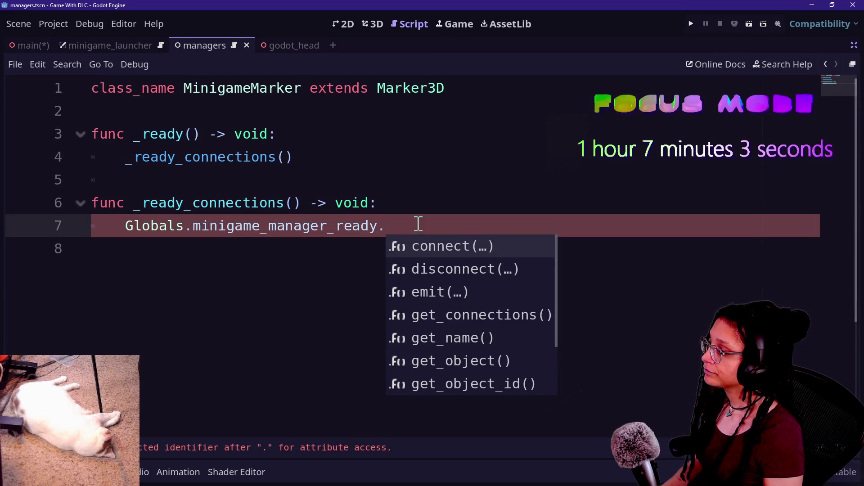
pyautogui.press('Return')
pyautogui.press('Up')
pyautogui.press('Up')
pyautogui.press('Up')
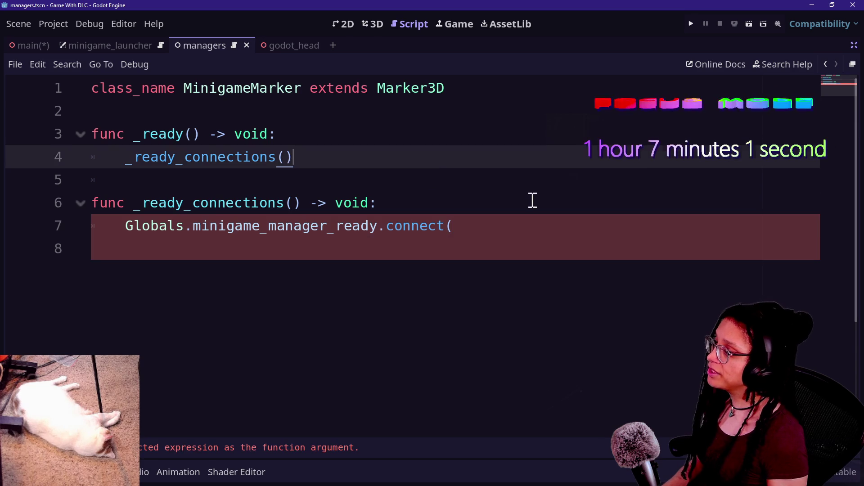
pyautogui.press('Down')
pyautogui.press('Down')
pyautogui.hotkey('ctrl', 'shift', 'F11')
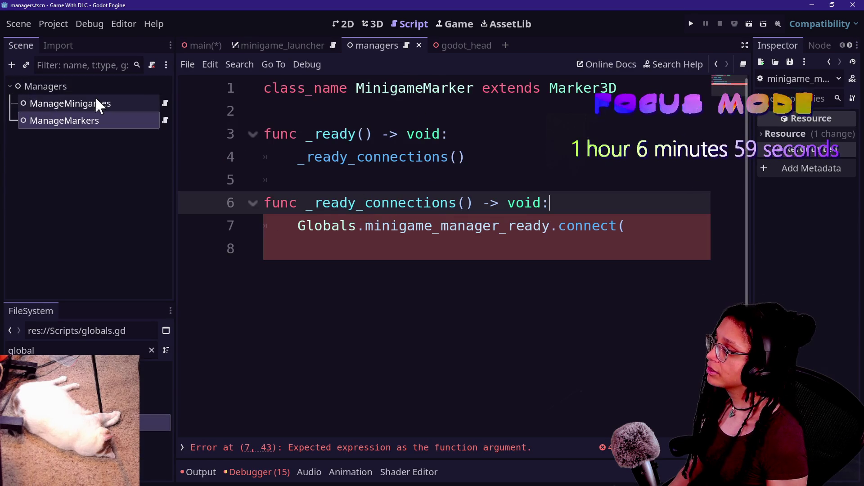
# Open globals.gd from the FileSystem and undo the accidental edits to it.
pyautogui.click(86, 88)
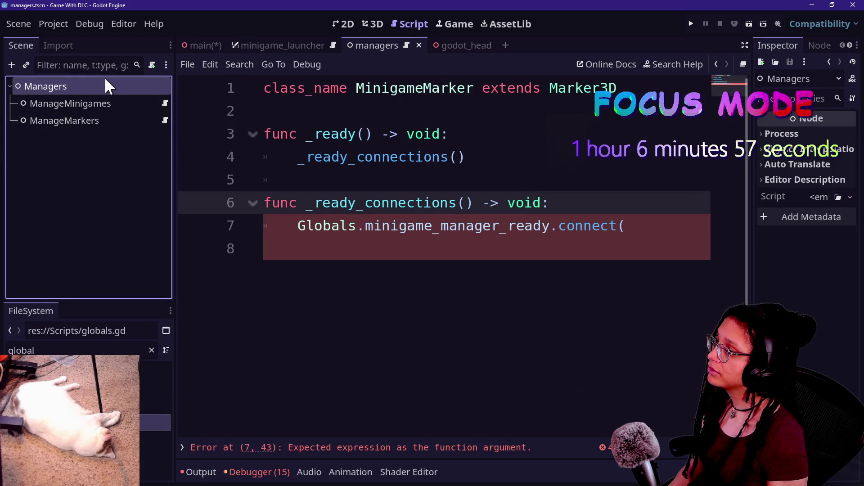
pyautogui.click(43, 28)
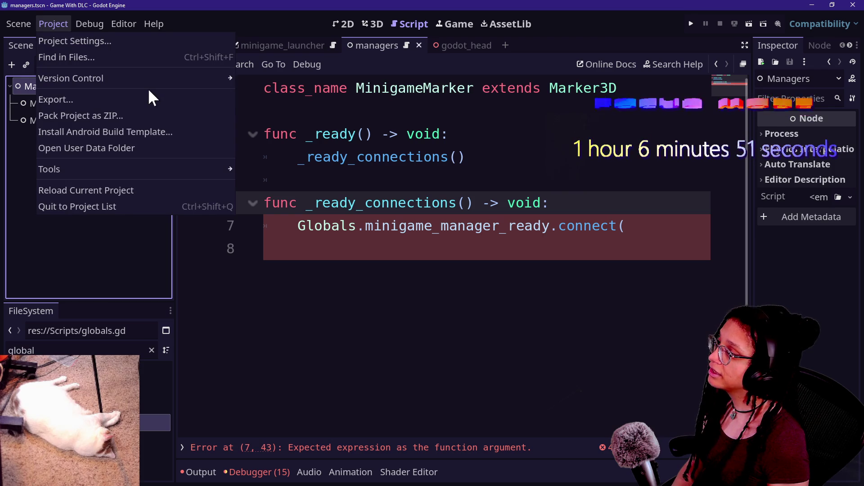
pyautogui.keyDown('shift'); pyautogui.click(424, 157); pyautogui.keyUp('shift')
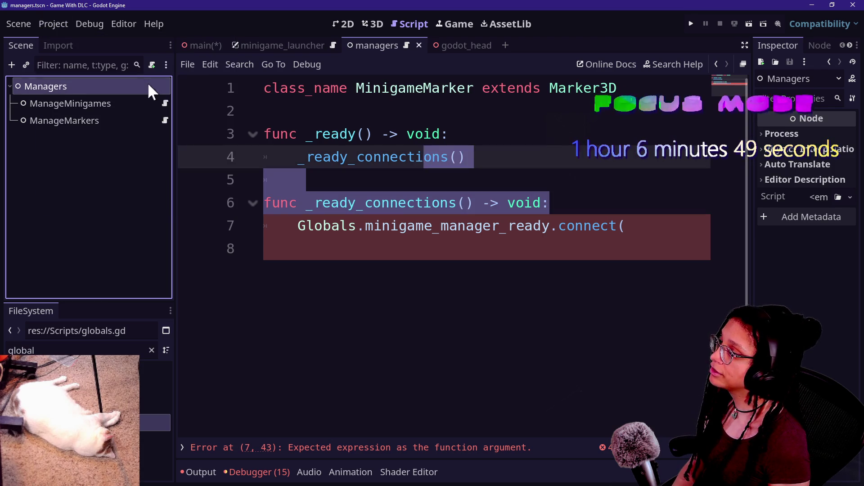
pyautogui.click(90, 422)
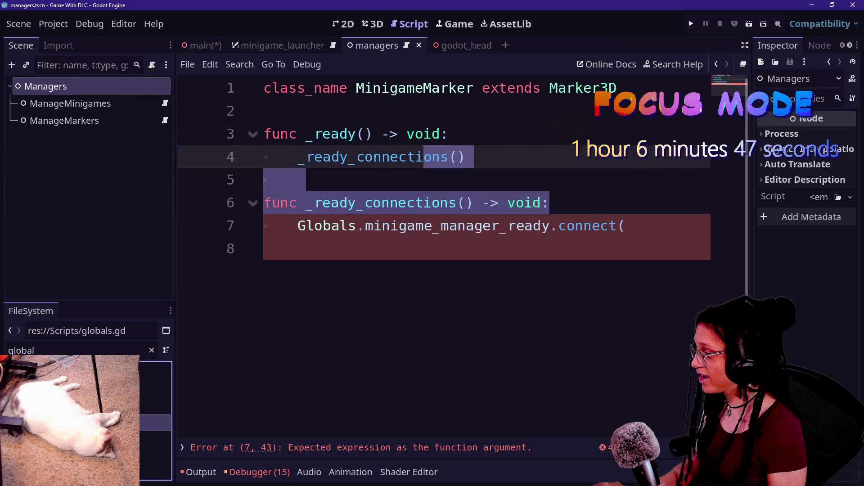
pyautogui.doubleClick(90, 422)
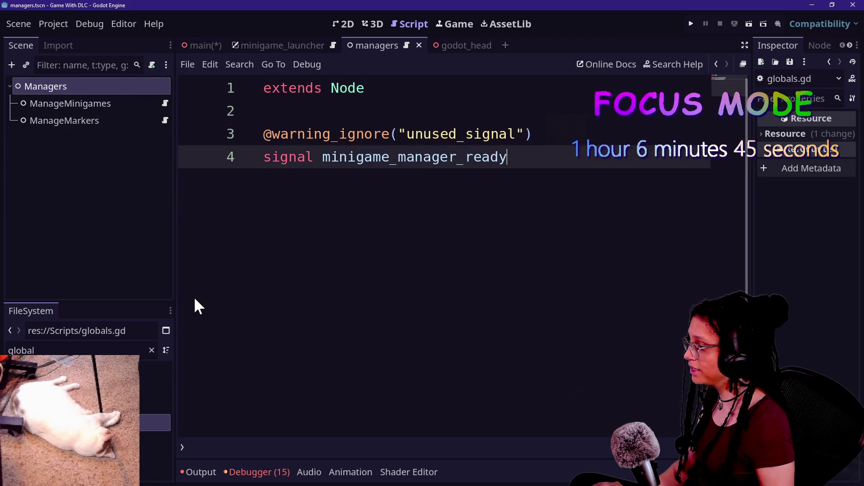
pyautogui.hotkey('ctrl', 'z')
pyautogui.click(53, 24)
pyautogui.click(473, 152)
pyautogui.hotkey('ctrl', 'z')
pyautogui.hotkey('ctrl', 'z')
pyautogui.hotkey('ctrl', 'z')
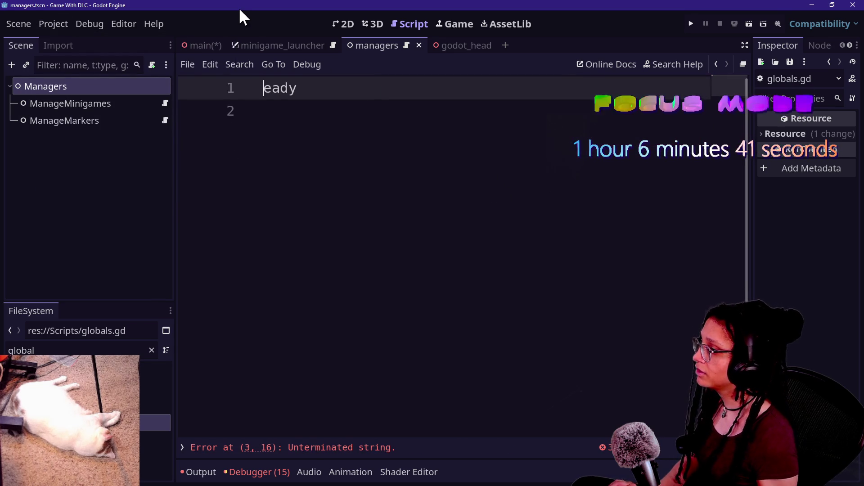
# Remove the Globals autoload in Project Settings and delete the globals.gd file.
pyautogui.click(53, 24)
pyautogui.click(64, 40)
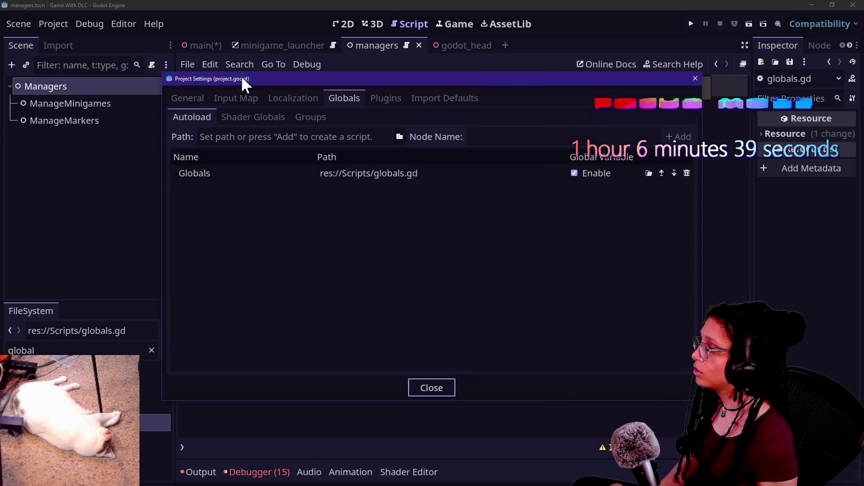
pyautogui.click(370, 178)
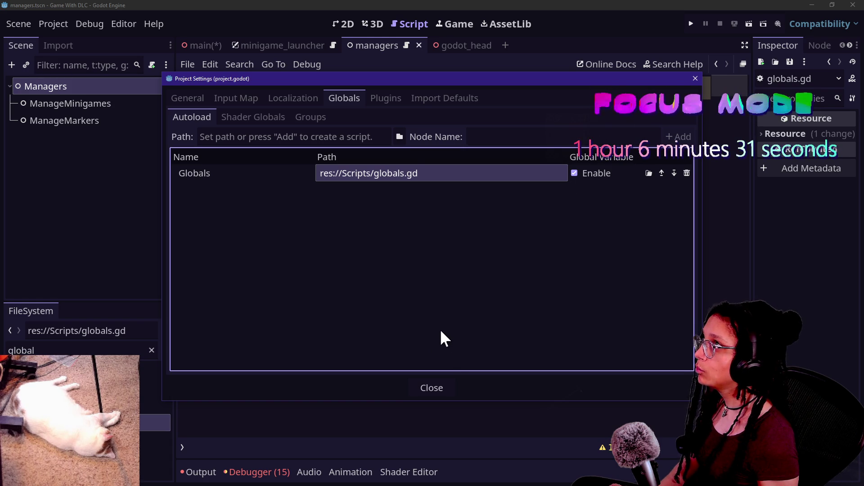
pyautogui.click(687, 173)
pyautogui.click(432, 388)
pyautogui.press('Delete')
pyautogui.press('Return')
# Replace the broken Globals connect line in _ready_connections with pass.
pyautogui.click(542, 209)
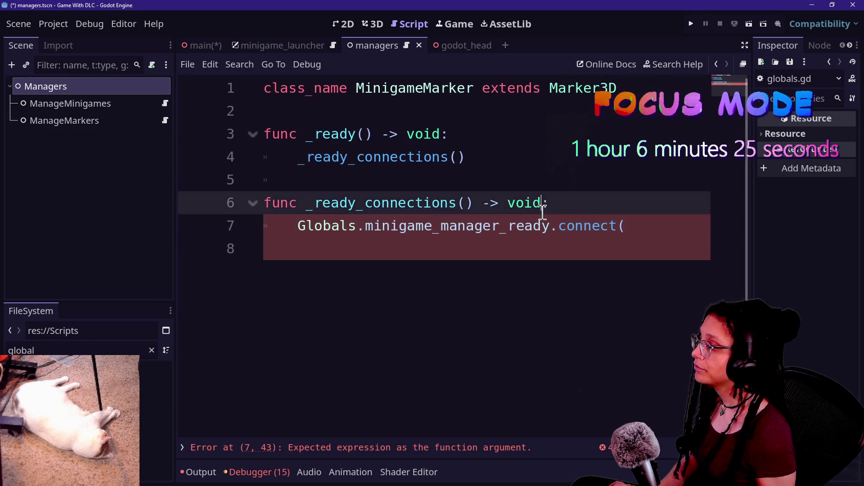
pyautogui.moveTo(298, 226); pyautogui.dragTo(652, 245)
pyautogui.press('BackSpace')
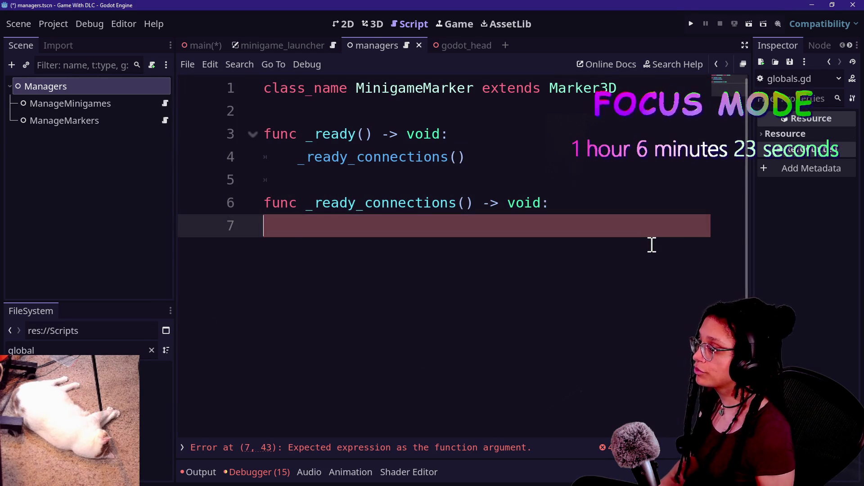
pyautogui.write('pass')
pyautogui.click(500, 150)
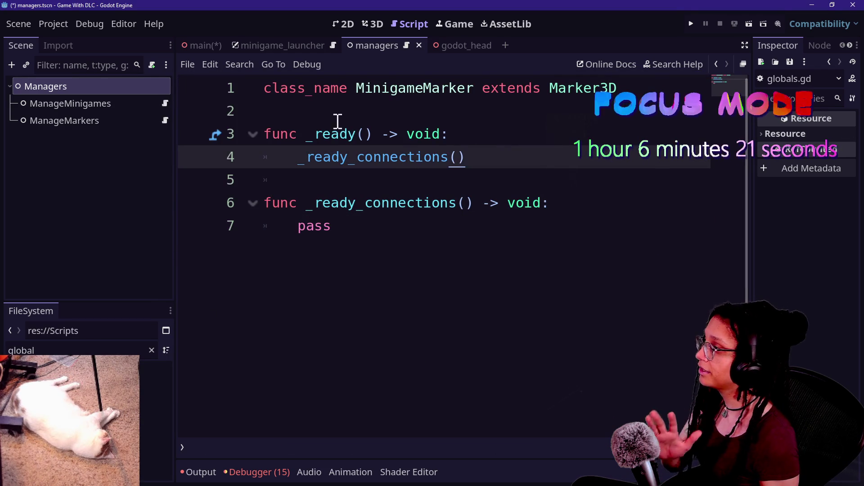
# Start attaching a script to Managers with a Scripts folder path, then cancel.
pyautogui.rightClick(101, 79)
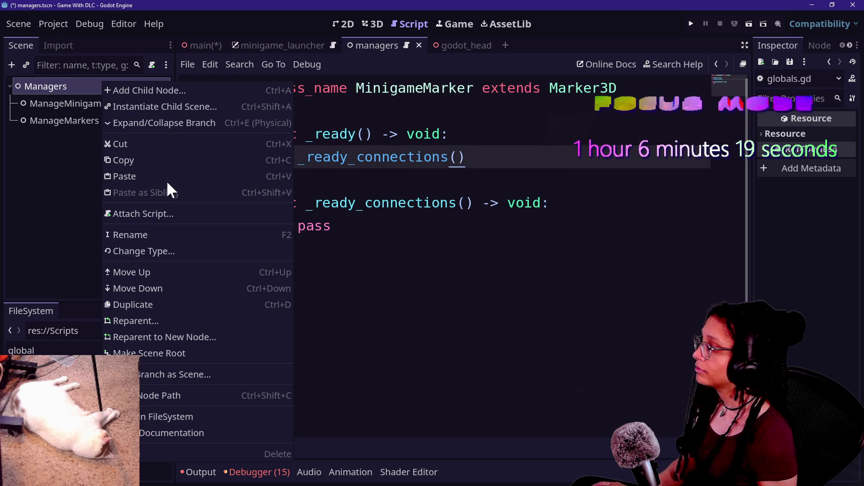
pyautogui.click(172, 213)
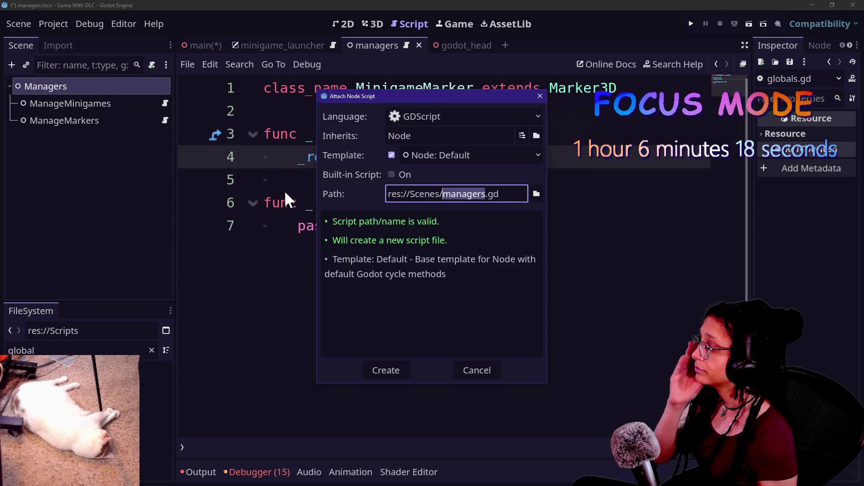
pyautogui.click(443, 194)
pyautogui.press('BackSpace')
pyautogui.press('BackSpace')
pyautogui.press('BackSpace')
pyautogui.press('BackSpace')
pyautogui.write('ript')
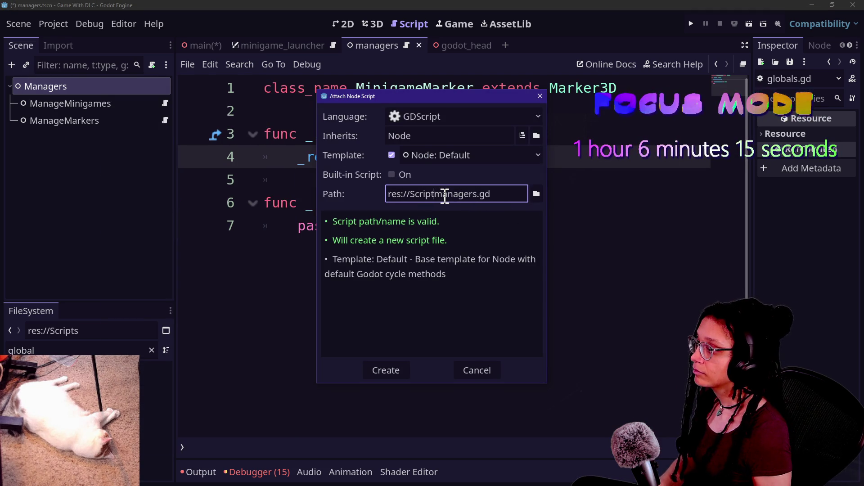
pyautogui.write('/')
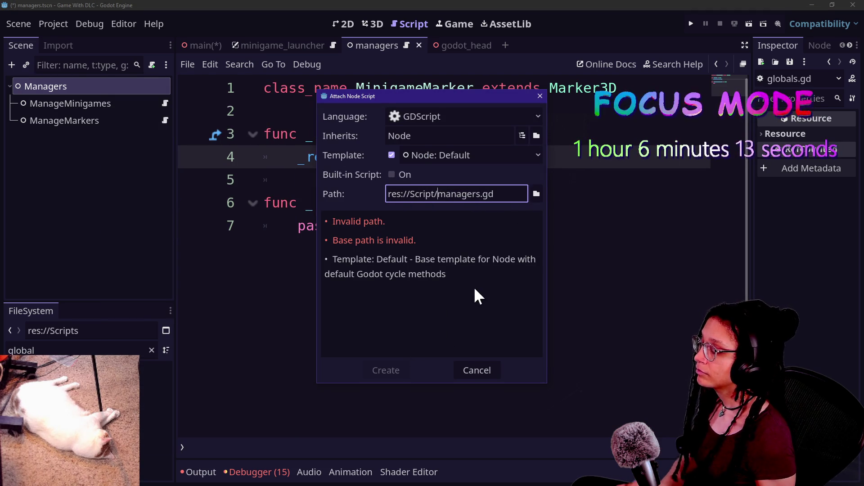
pyautogui.click(471, 376)
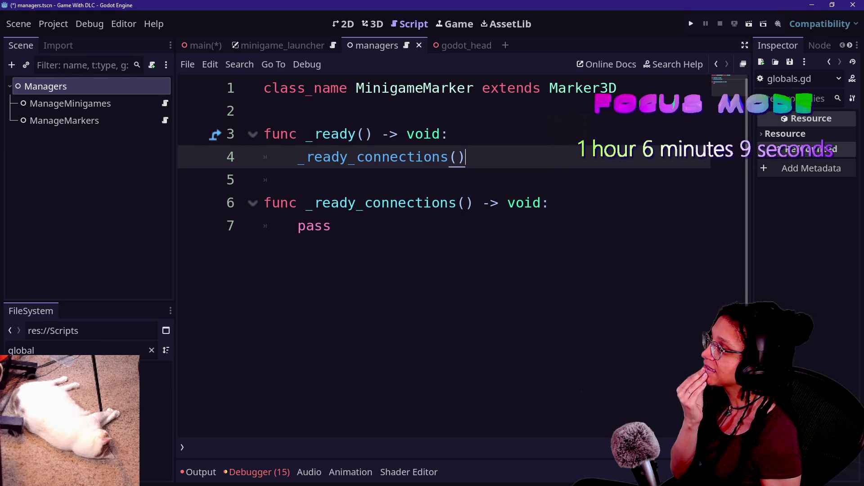
pyautogui.click(82, 353)
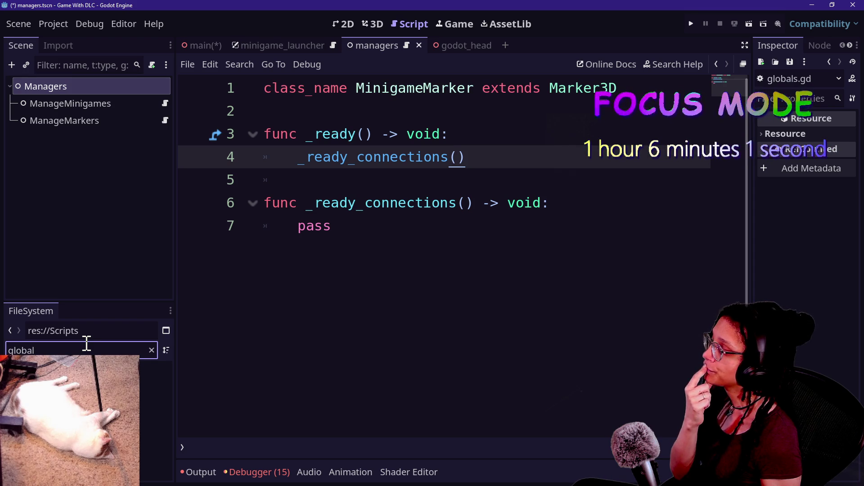
# Attach a new managers.gd script in the Scripts folder to the Managers node.
pyautogui.rightClick(131, 89)
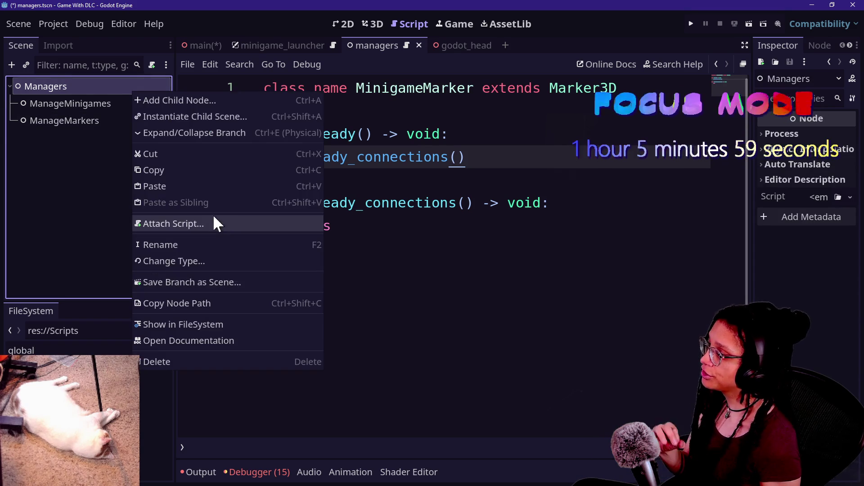
pyautogui.click(214, 224)
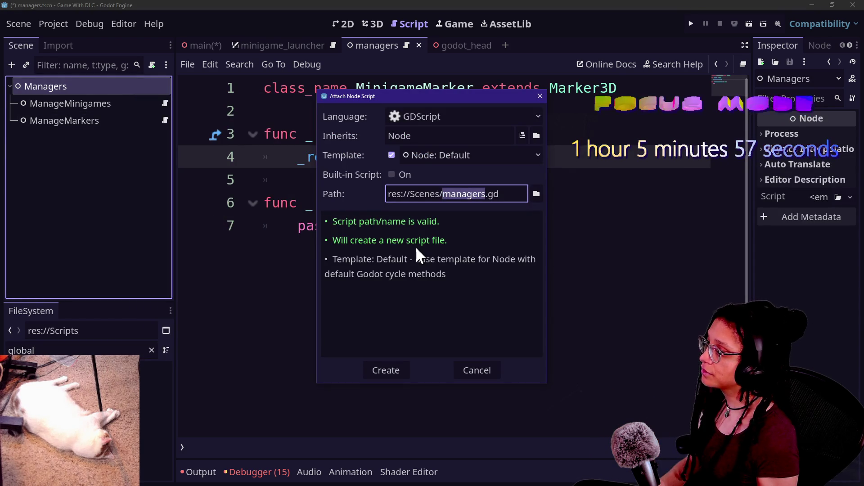
pyautogui.click(425, 194)
pyautogui.press('Delete')
pyautogui.press('Delete')
pyautogui.press('Delete')
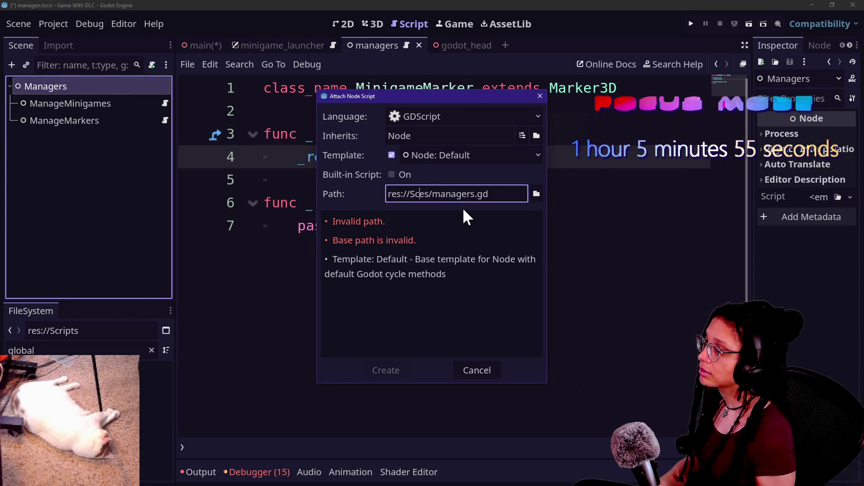
pyautogui.write('rip')
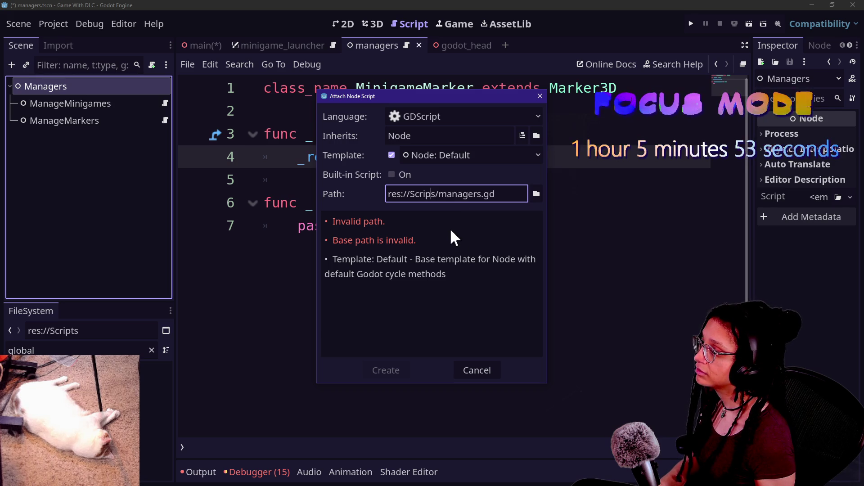
pyautogui.write('t')
pyautogui.click(393, 373)
# Replace the template with the pasted ManageMinigames code, renaming the class to Managers.
pyautogui.hotkey('ctrl', 'a')
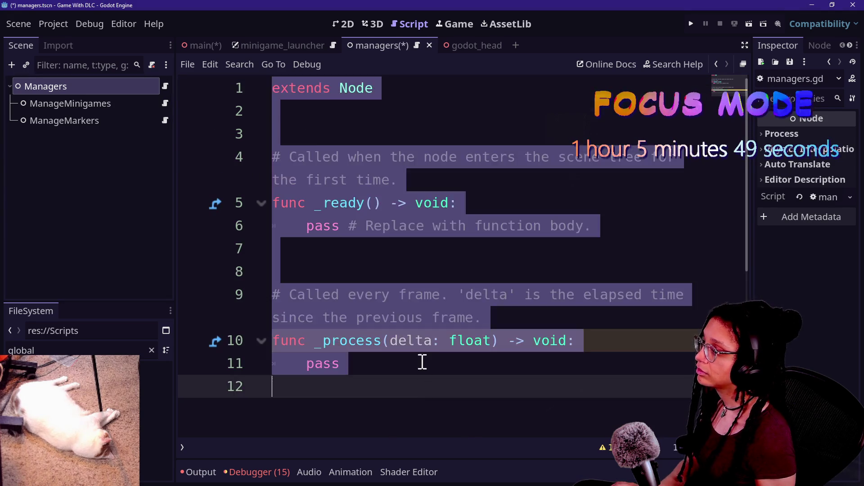
pyautogui.press('BackSpace')
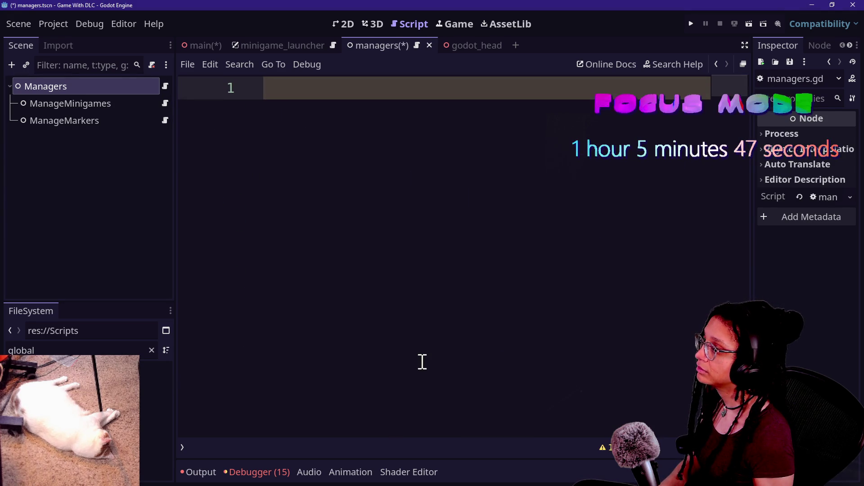
pyautogui.write('M.')
pyautogui.press('BackSpace')
pyautogui.press('BackSpace')
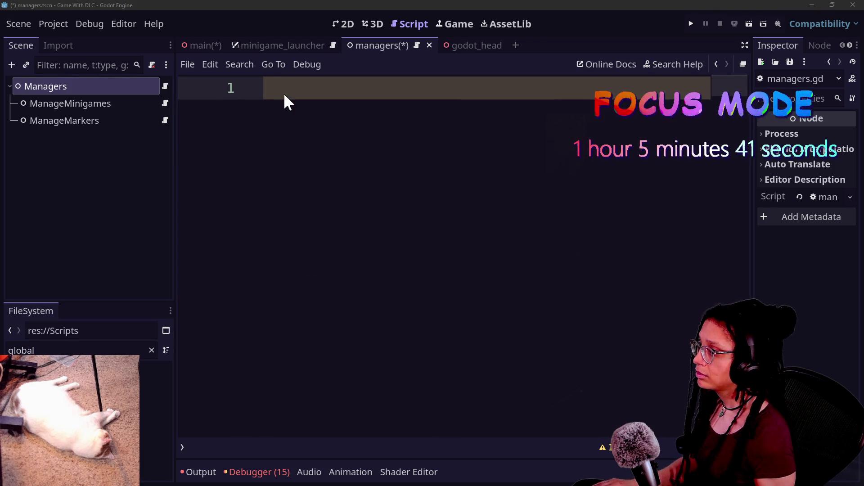
pyautogui.press('super+v')
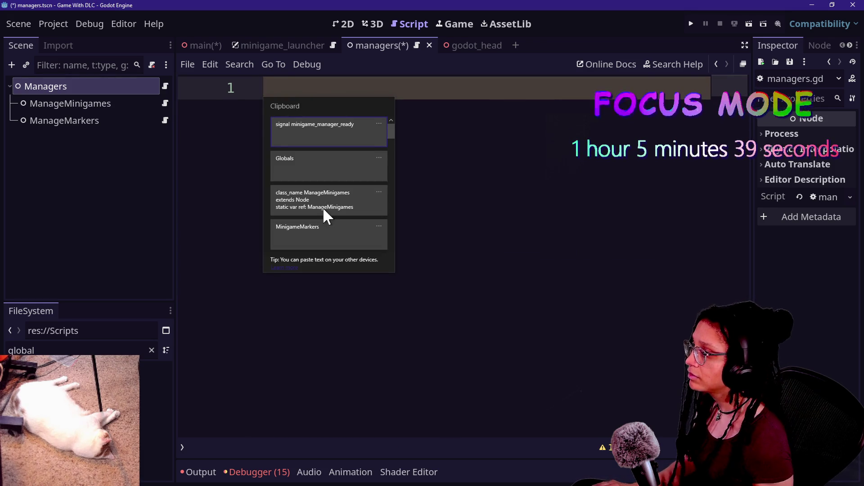
pyautogui.click(323, 209)
pyautogui.click(439, 93)
pyautogui.hotkey('ctrl', 'd')
pyautogui.hotkey('ctrl', 'd')
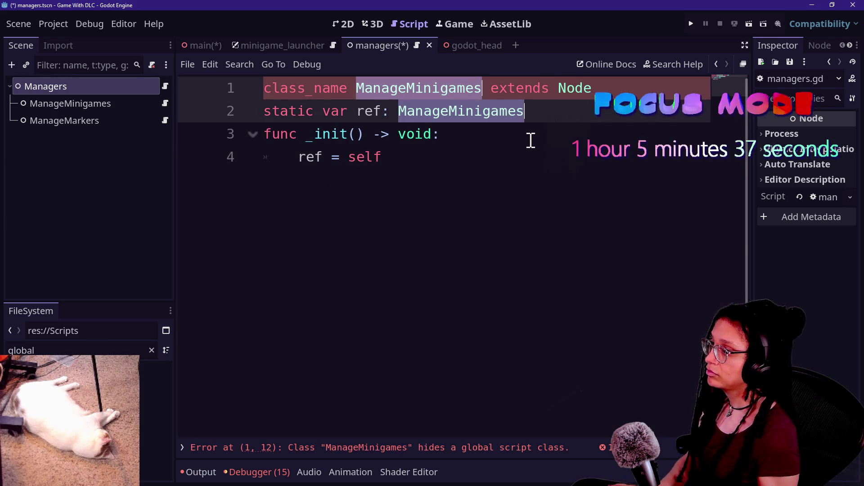
pyautogui.write('Manager')
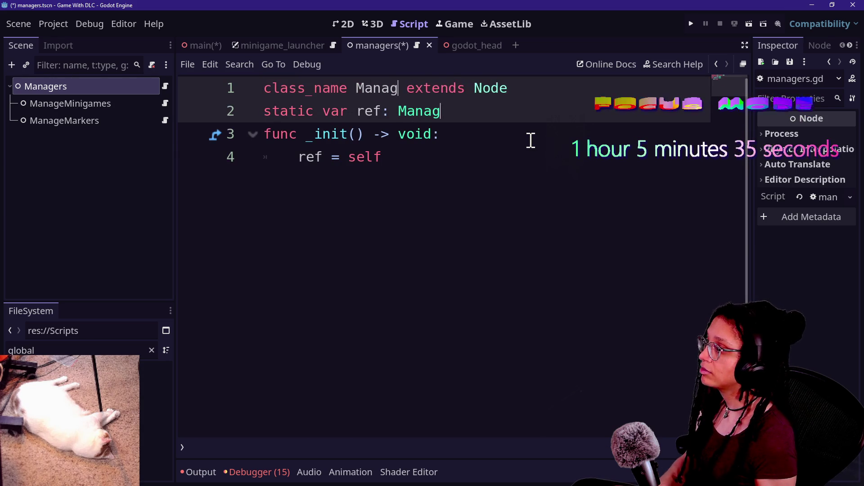
pyautogui.write('s')
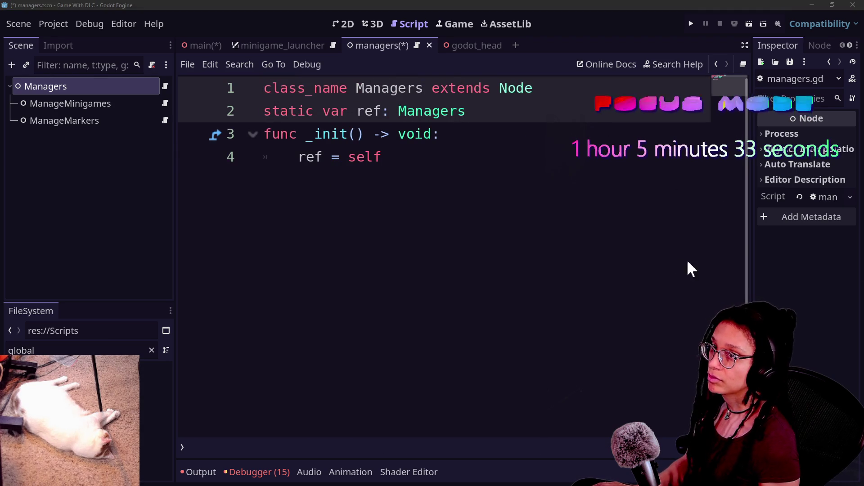
# Add blank lines after the init function and save the managers scene.
pyautogui.press('Down')
pyautogui.press('Down')
pyautogui.press('Return')
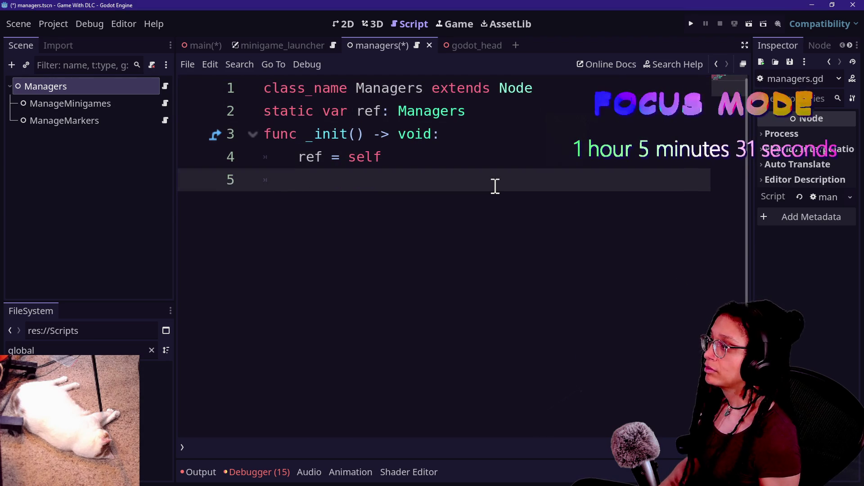
pyautogui.press('Return')
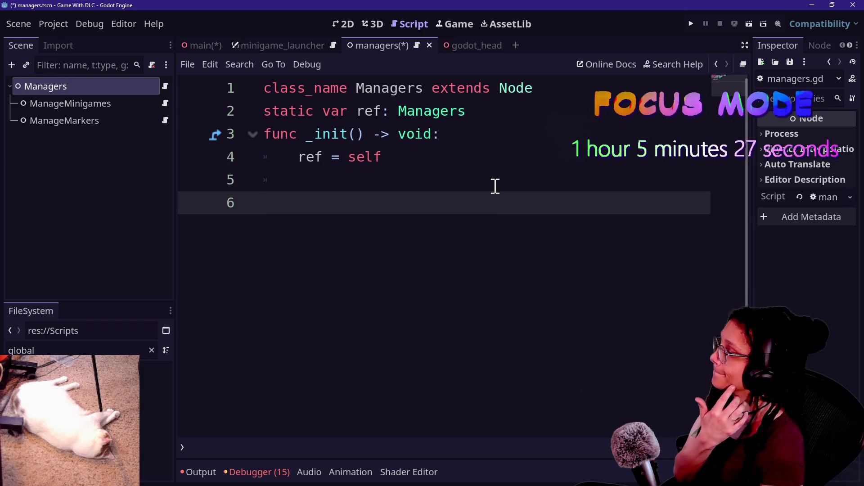
pyautogui.hotkey('ctrl', 's')
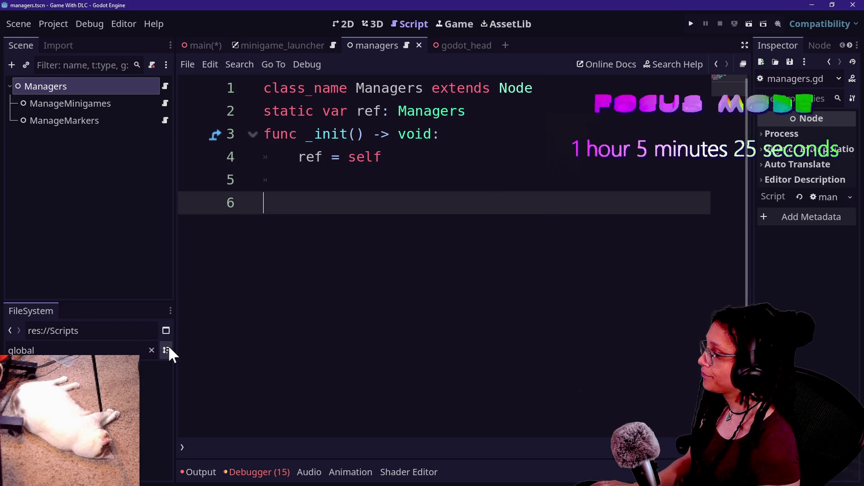
pyautogui.click(152, 350)
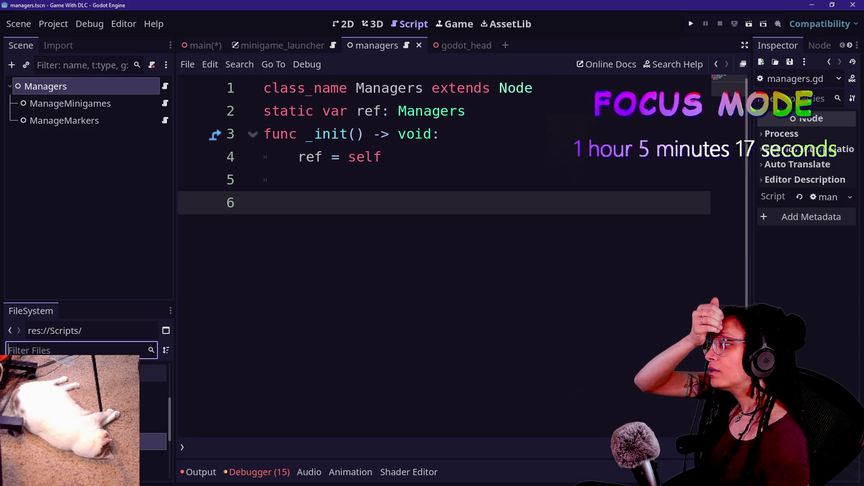
# In ManageMinigames' script, delete the Globals emit line and change 'extends Node' to 'extends Manager'.
pyautogui.click(151, 103)
pyautogui.click(164, 103)
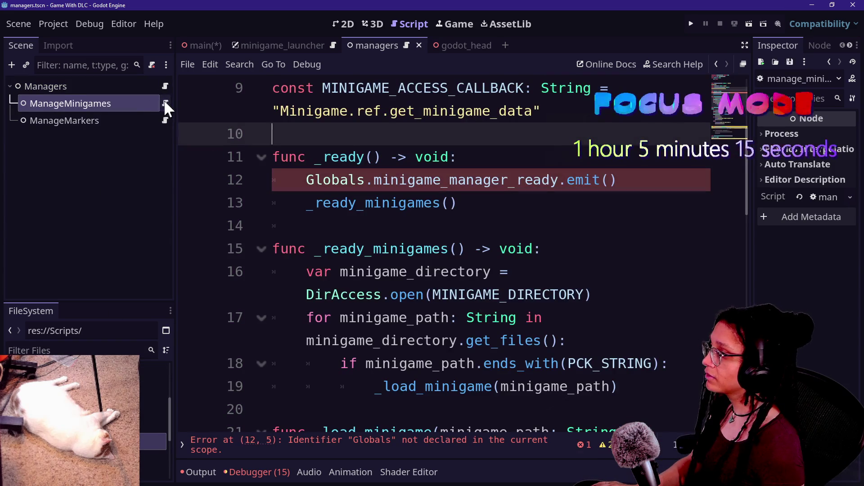
pyautogui.click(653, 176)
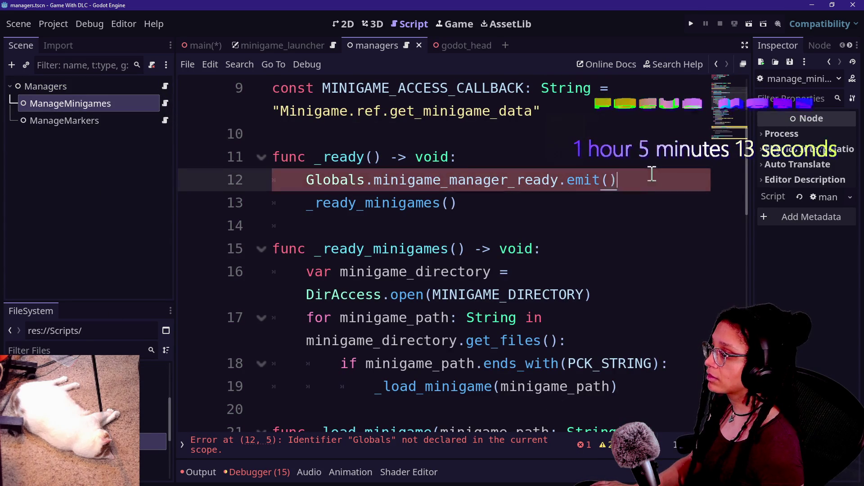
pyautogui.hotkey('ctrl', 'shift', 'k')
pyautogui.scroll(3, 648, 163)
pyautogui.click(619, 80)
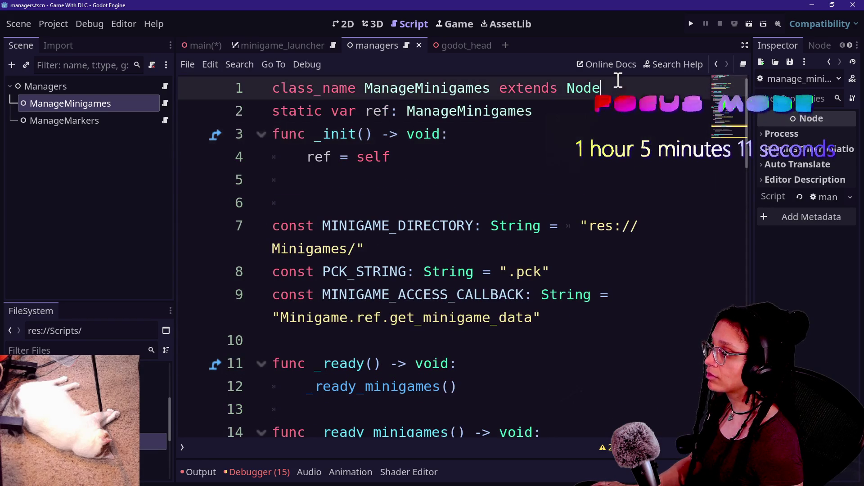
pyautogui.write('anager')
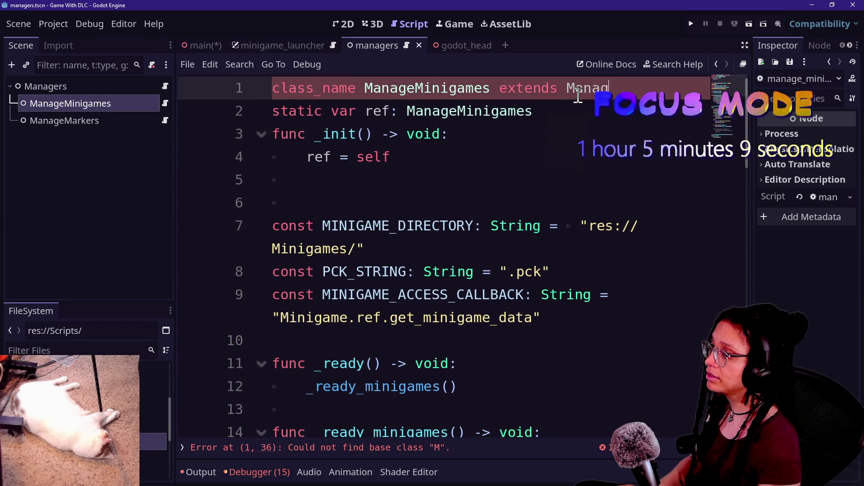
pyautogui.click(373, 134)
pyautogui.hotkey('ctrl', 's')
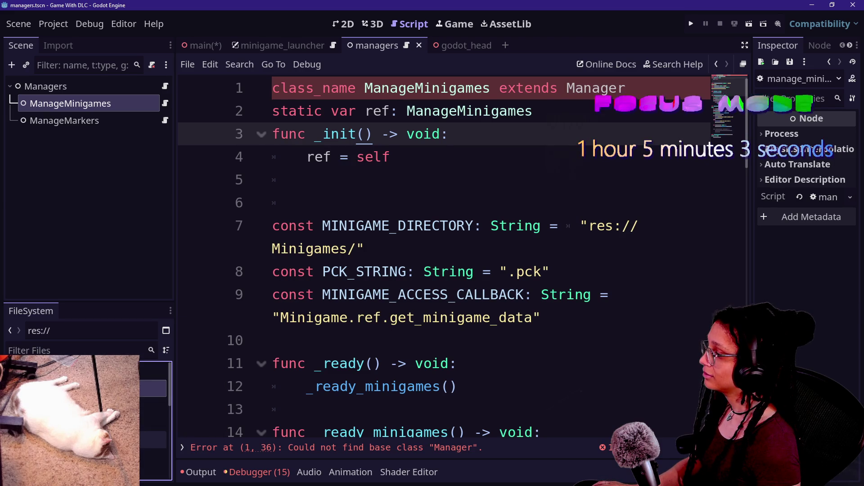
pyautogui.rightClick(25, 439)
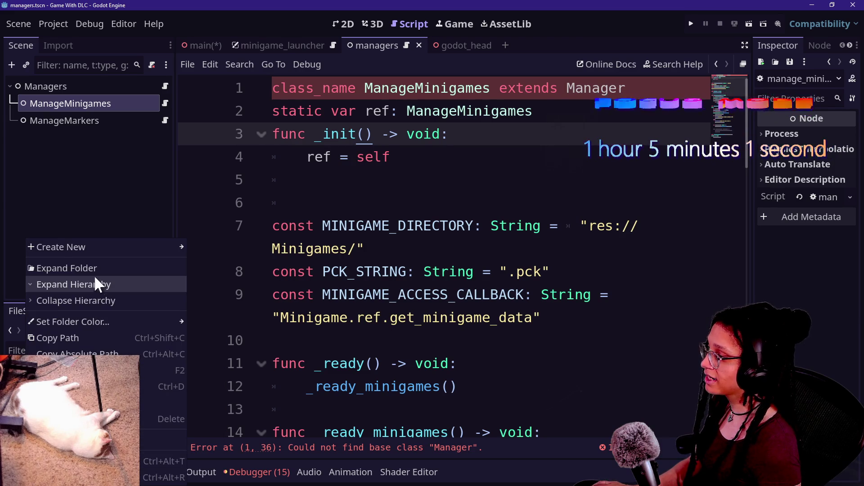
# Create a new manager.gd script in the Scripts folder.
pyautogui.moveTo(111, 247)
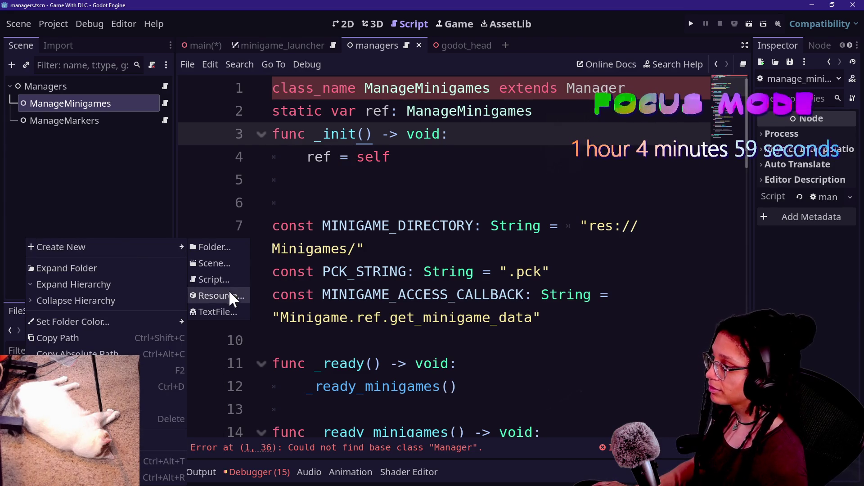
pyautogui.click(230, 280)
pyautogui.write('Ma')
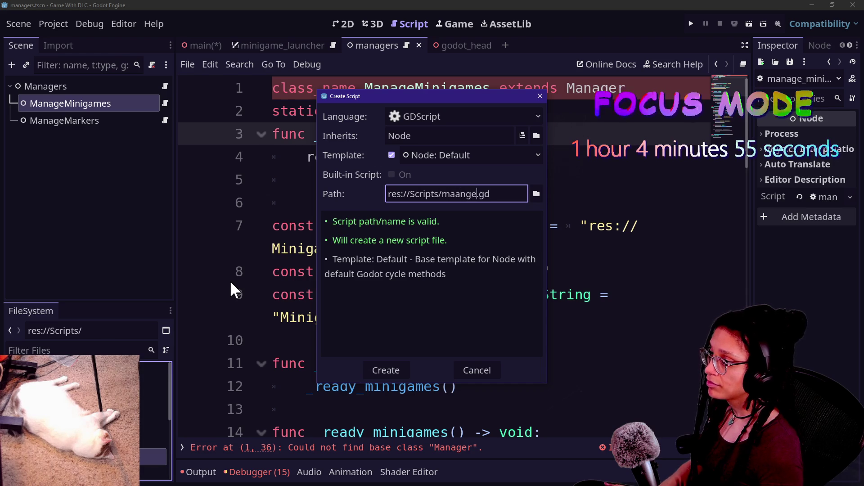
pyautogui.write('nagers')
pyautogui.press('Return')
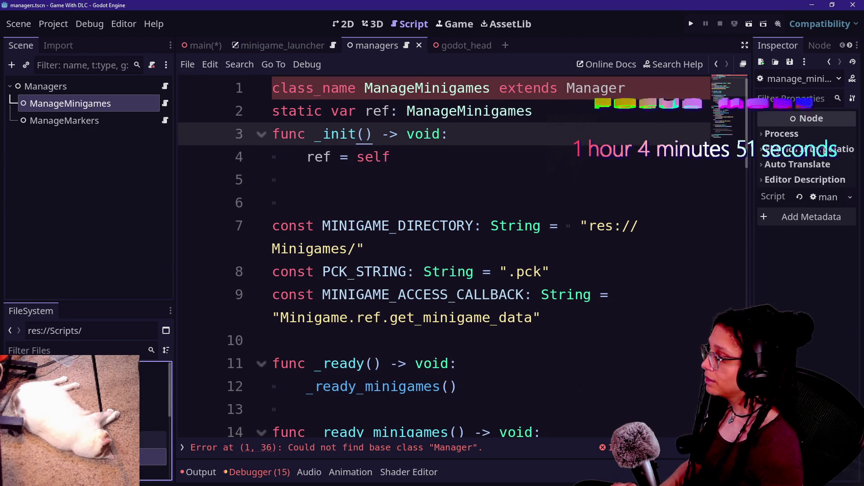
# Replace manager.gd's template with 'class_name Manager extends Node', then open the ManageMarkers script.
pyautogui.click(628, 90)
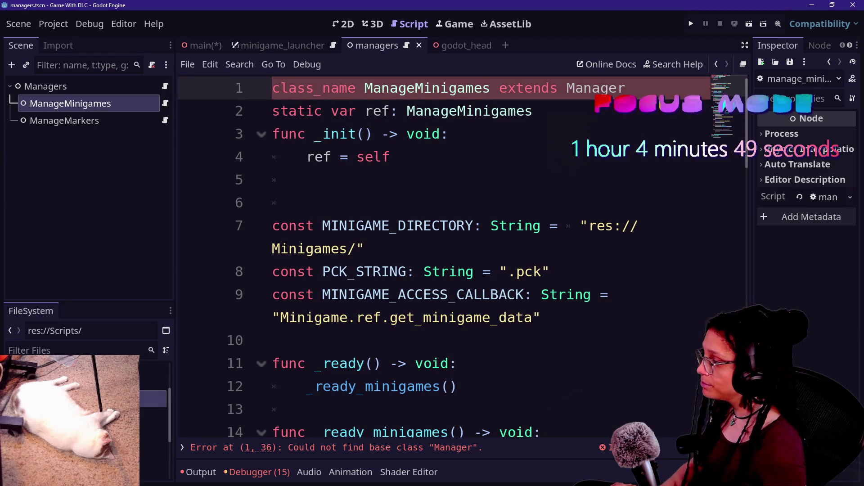
pyautogui.doubleClick(151, 393)
pyautogui.hotkey('ctrl', 'a')
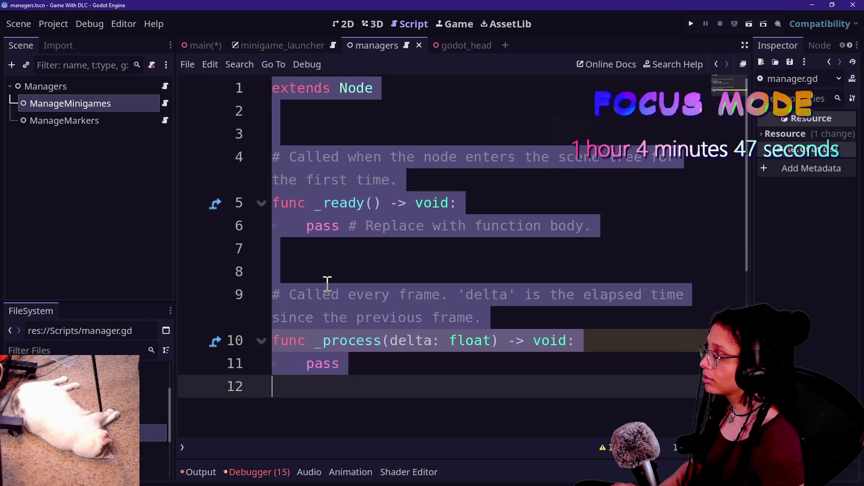
pyautogui.write('class_na')
pyautogui.write('me C')
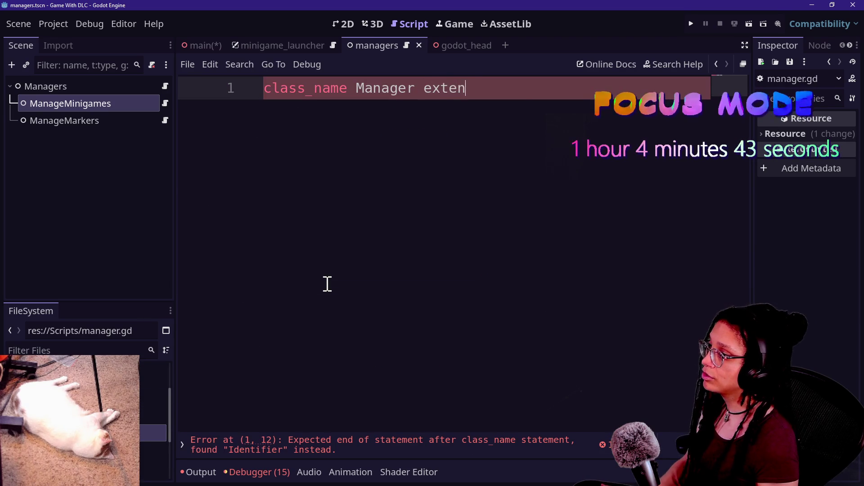
pyautogui.write(' de')
pyautogui.press('Return')
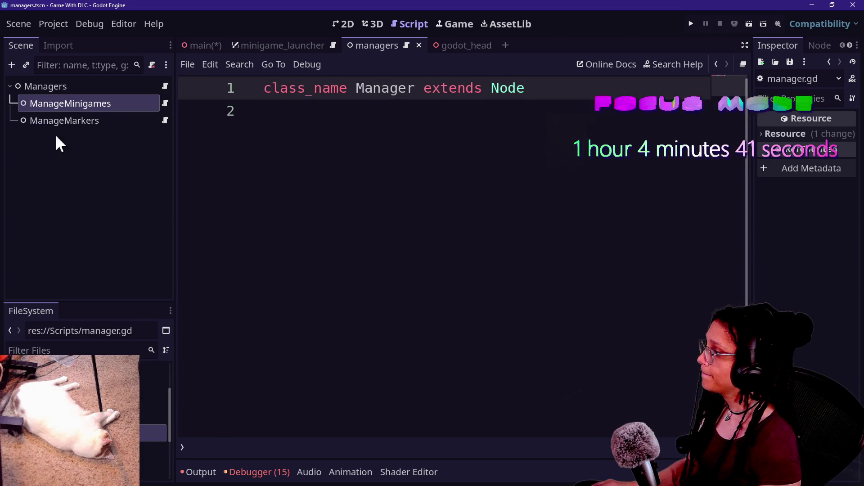
pyautogui.click(163, 120)
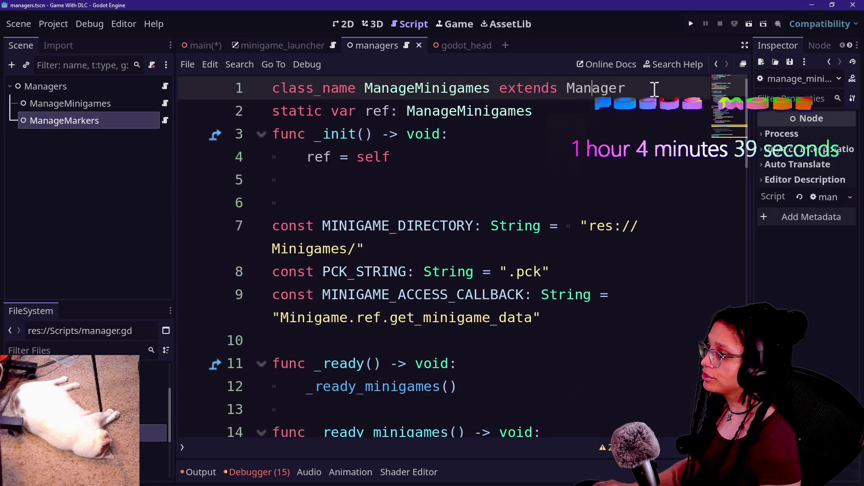
pyautogui.click(160, 122)
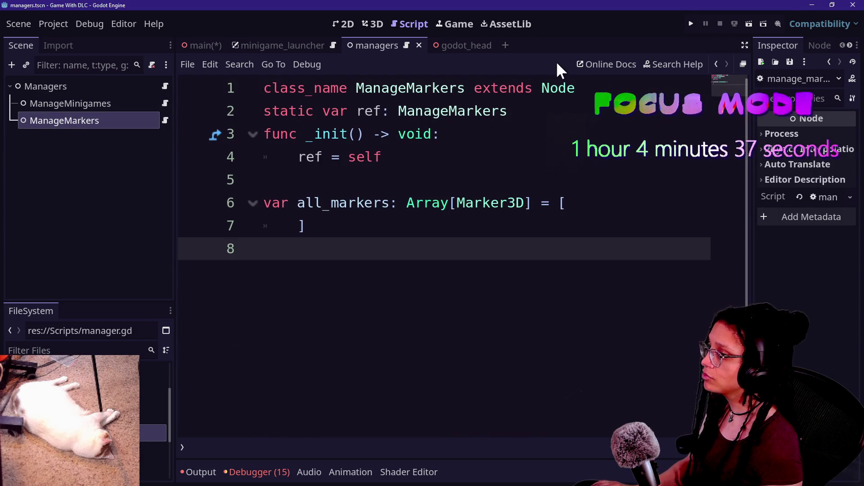
# Make ManageMarkers extend Manager, save, and add a line in manager.gd for the manager_ready signal.
pyautogui.click(555, 82)
pyautogui.press('Delete')
pyautogui.press('Delete')
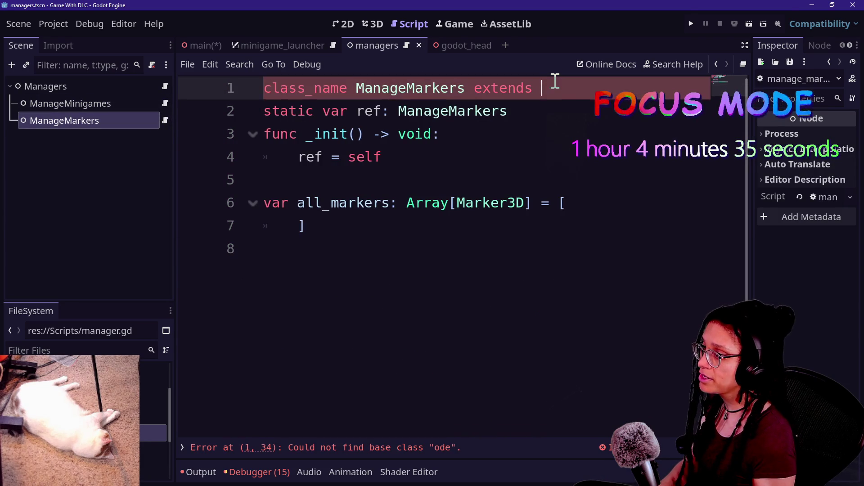
pyautogui.write('Manager')
pyautogui.hotkey('ctrl', 's')
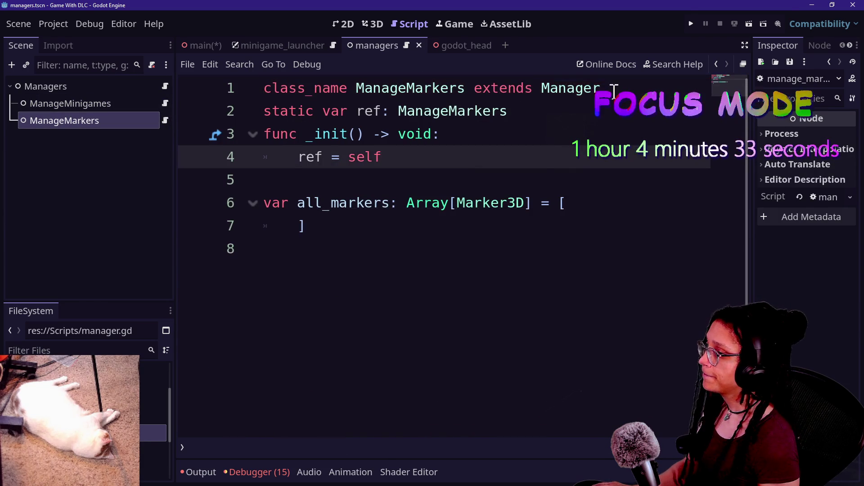
pyautogui.keyDown('ctrl'); pyautogui.click(581, 89); pyautogui.keyUp('ctrl')
pyautogui.click(377, 141)
pyautogui.press('Return')
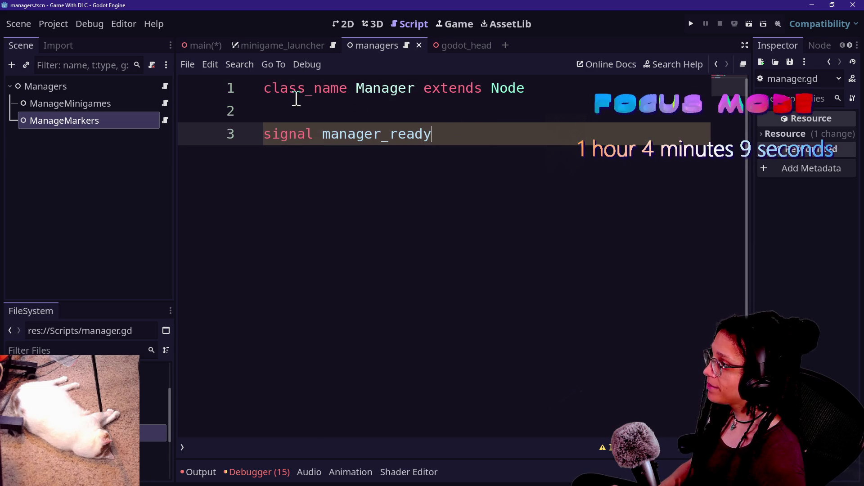
pyautogui.click(275, 86)
pyautogui.write('@')
pyautogui.press('BackSpace')
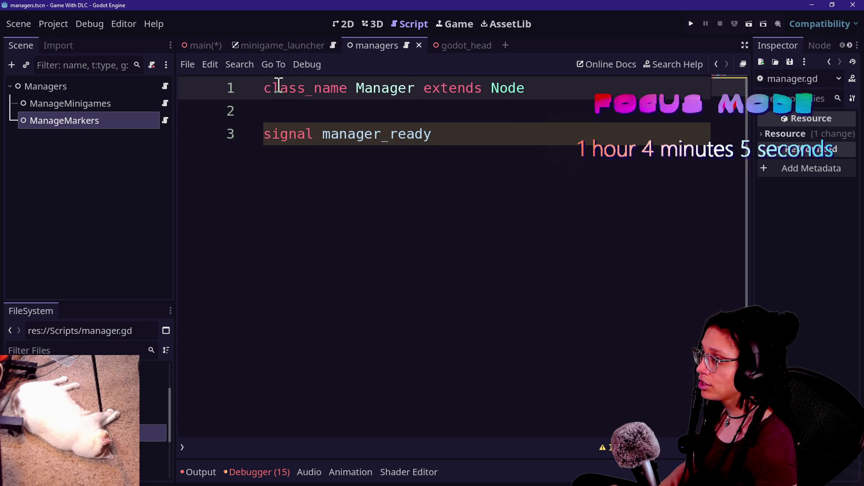
pyautogui.click(547, 95)
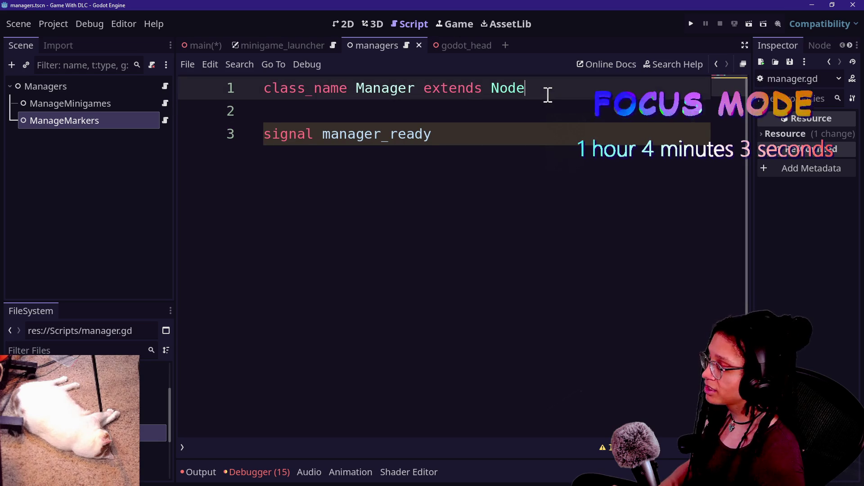
pyautogui.click(510, 128)
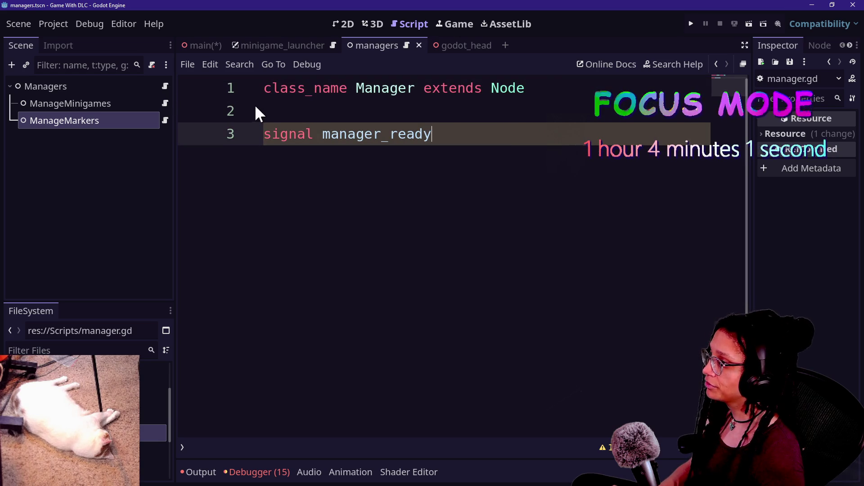
pyautogui.click(264, 88)
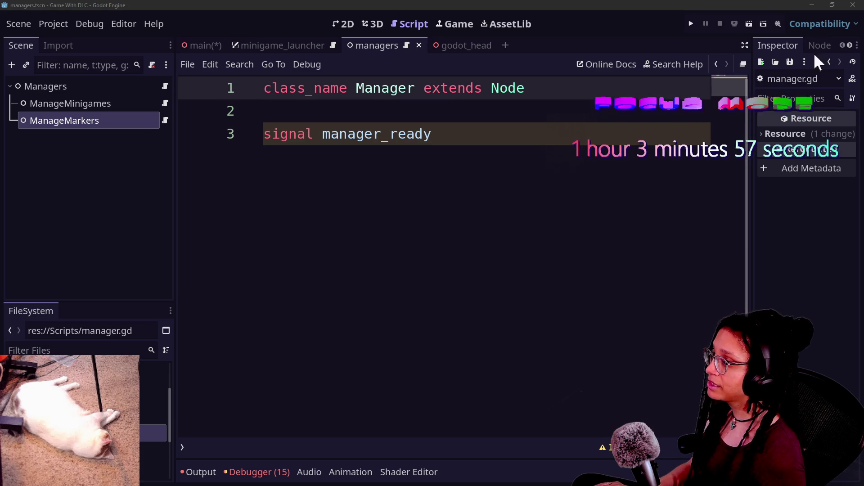
pyautogui.click(585, 113)
pyautogui.click(591, 97)
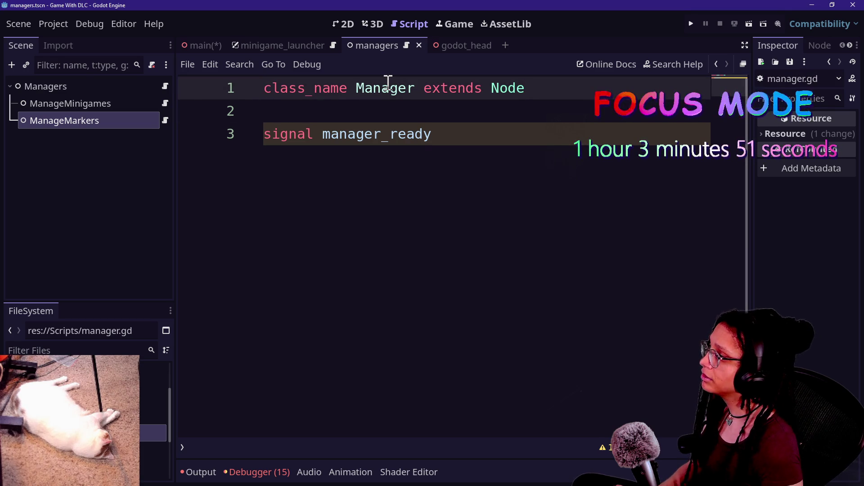
pyautogui.write('@abstr')
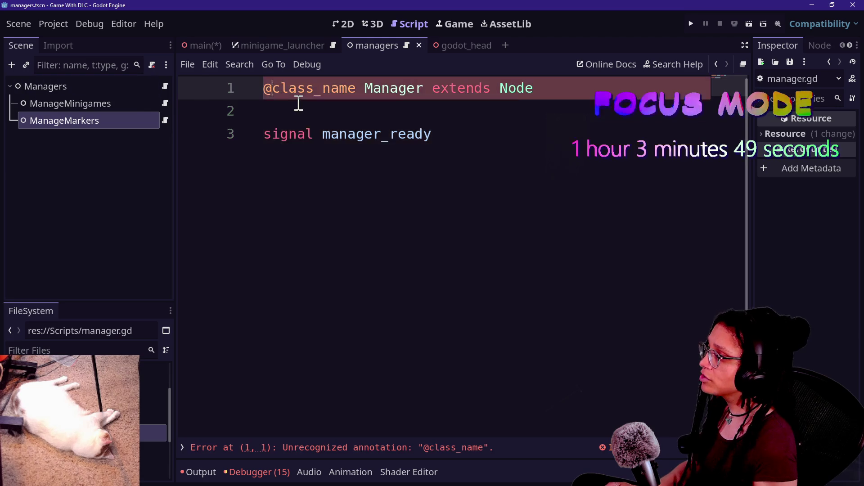
pyautogui.press('Return')
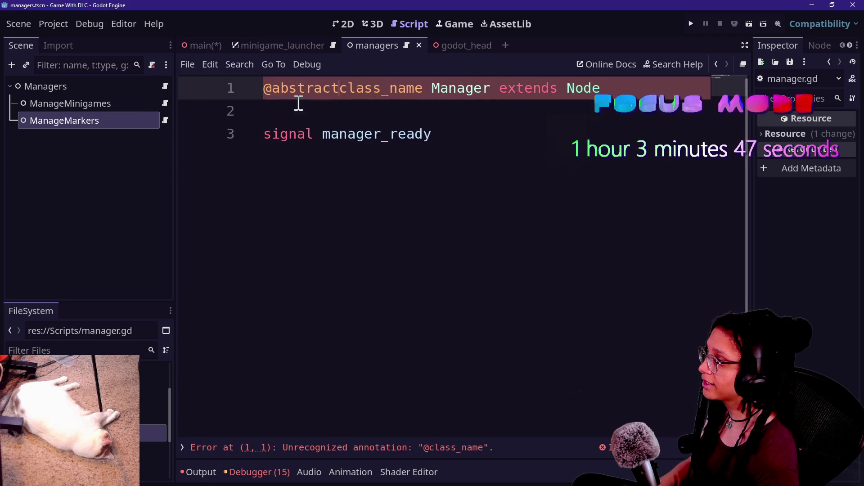
pyautogui.moveTo(227, 88); pyautogui.dragTo(328, 89)
pyautogui.click(399, 101)
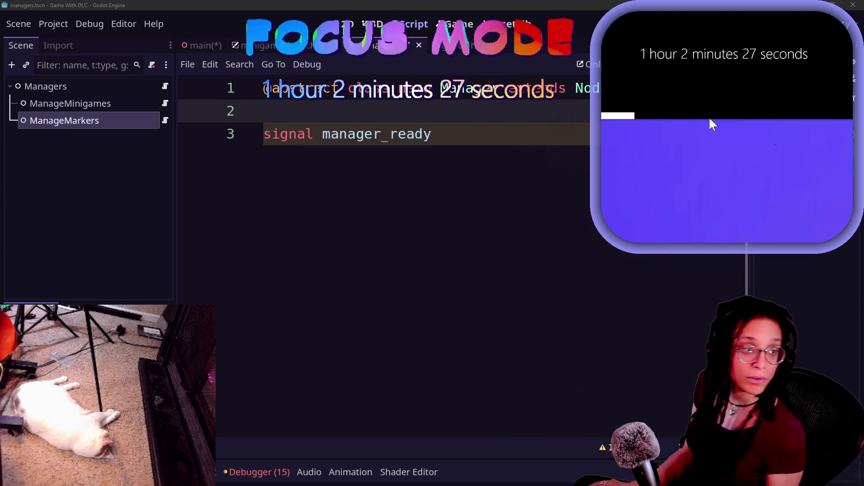
pyautogui.moveTo(706, 180)
pyautogui.mouseDown()
pyautogui.moveTo(833, 94)
pyautogui.moveTo(782, 204)
pyautogui.moveTo(674, 145)
pyautogui.moveTo(782, 236)
pyautogui.moveTo(766, 182)
pyautogui.moveTo(752, 174)
pyautogui.moveTo(774, 231)
pyautogui.mouseUp()
pyautogui.click(772, 227)
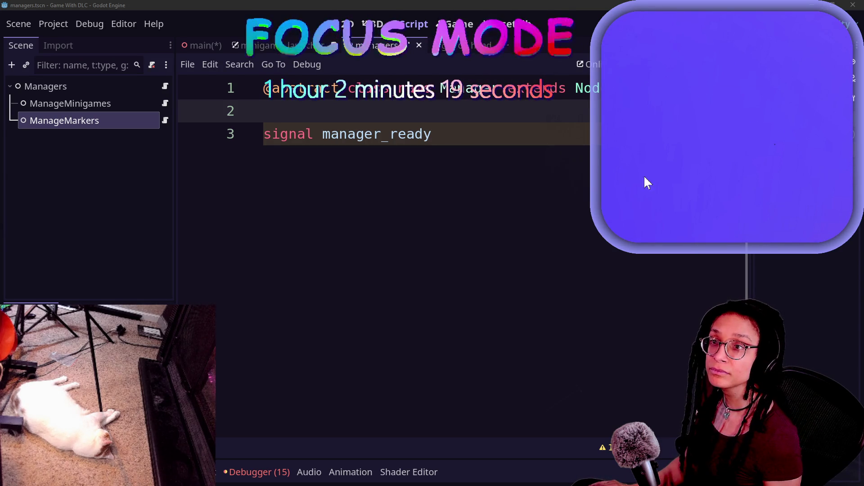